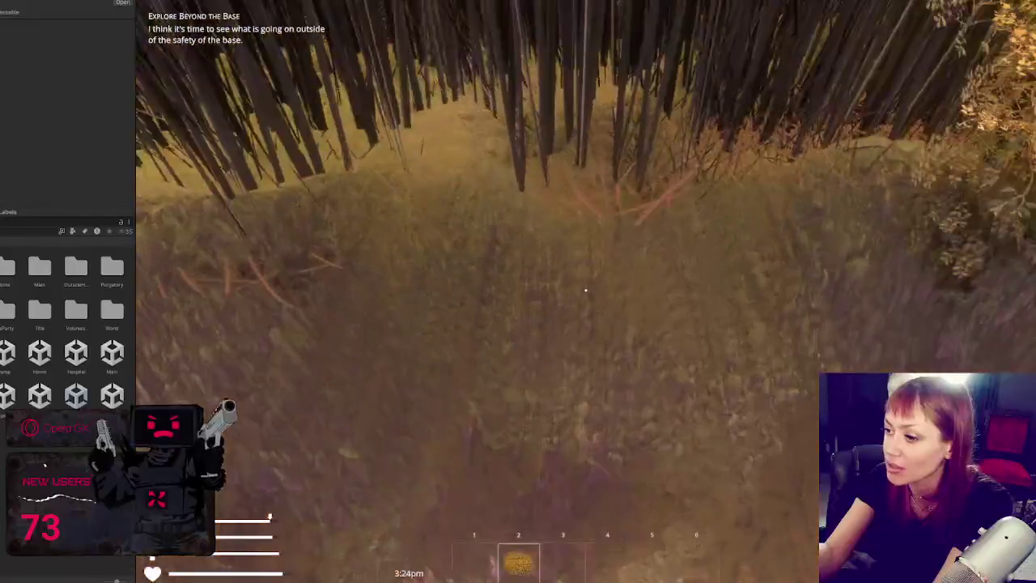
Walk the dirt path past the grassy mound and bamboo, open the pause menu, and stop Play mode
key(w)
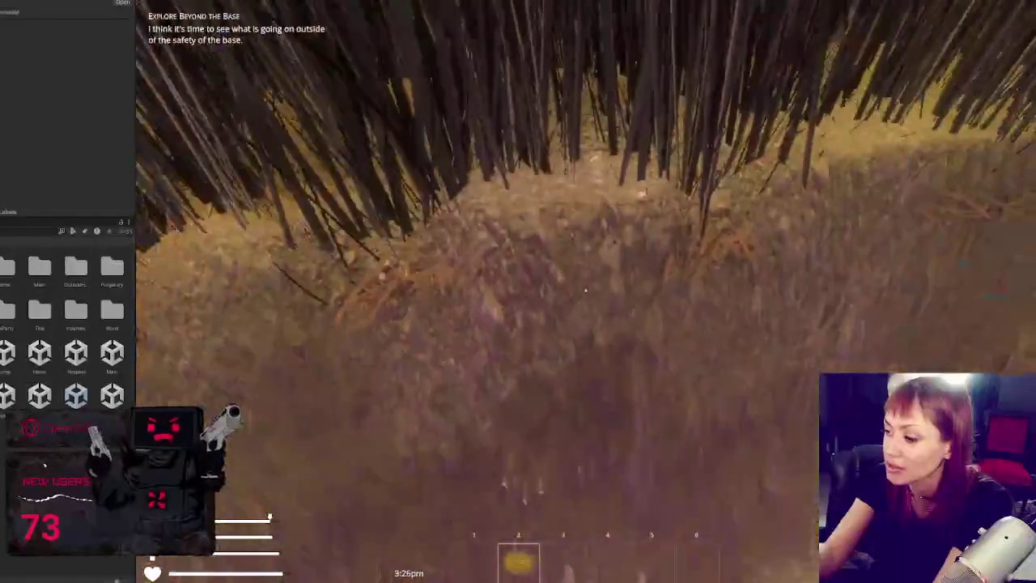
key(w)
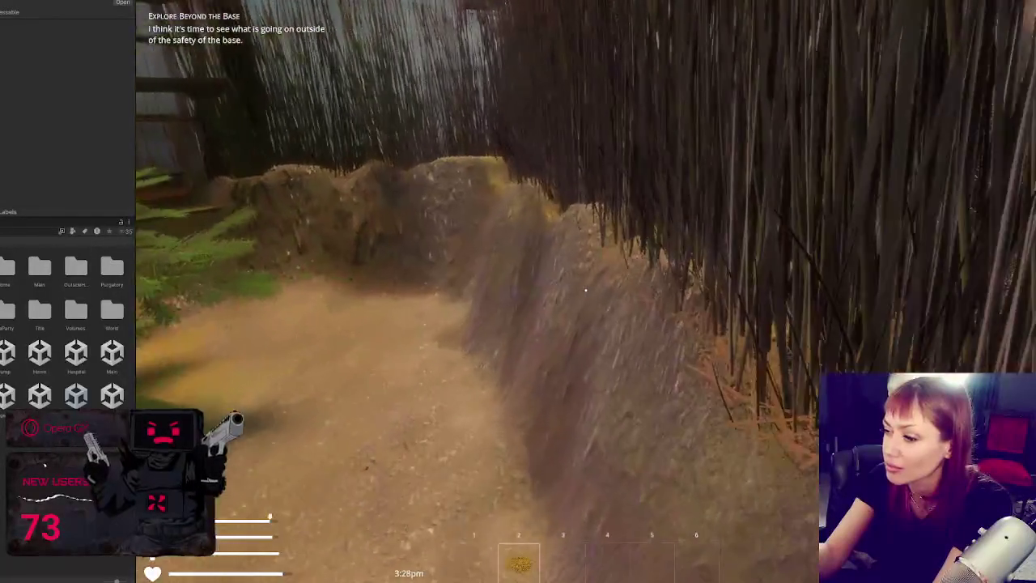
key(w)
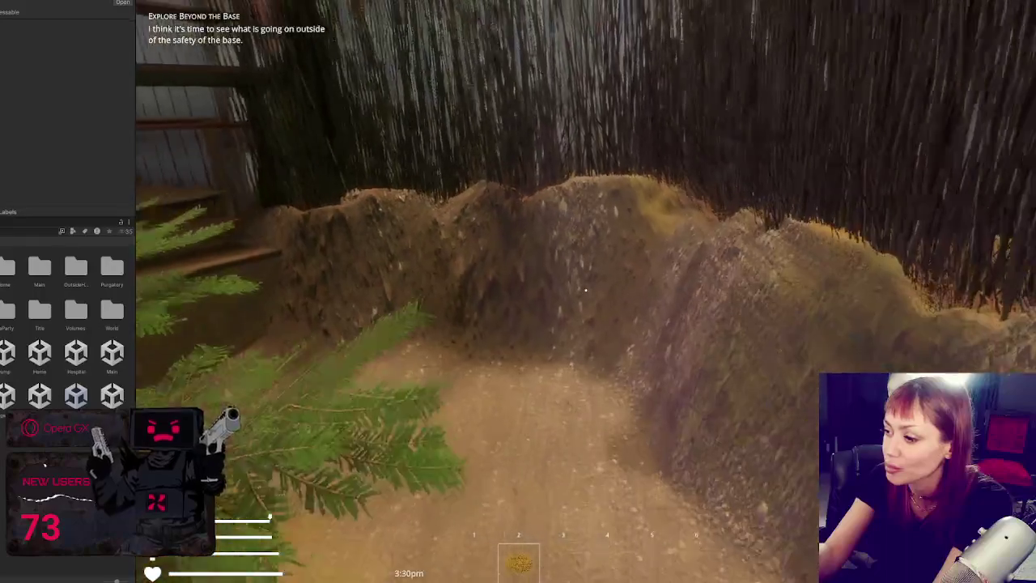
key(w)
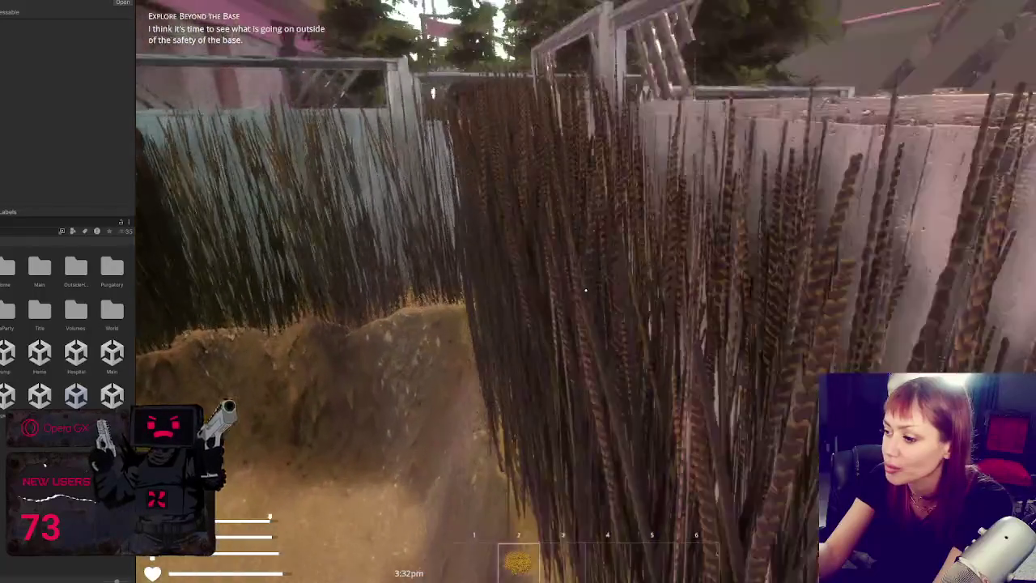
key(w)
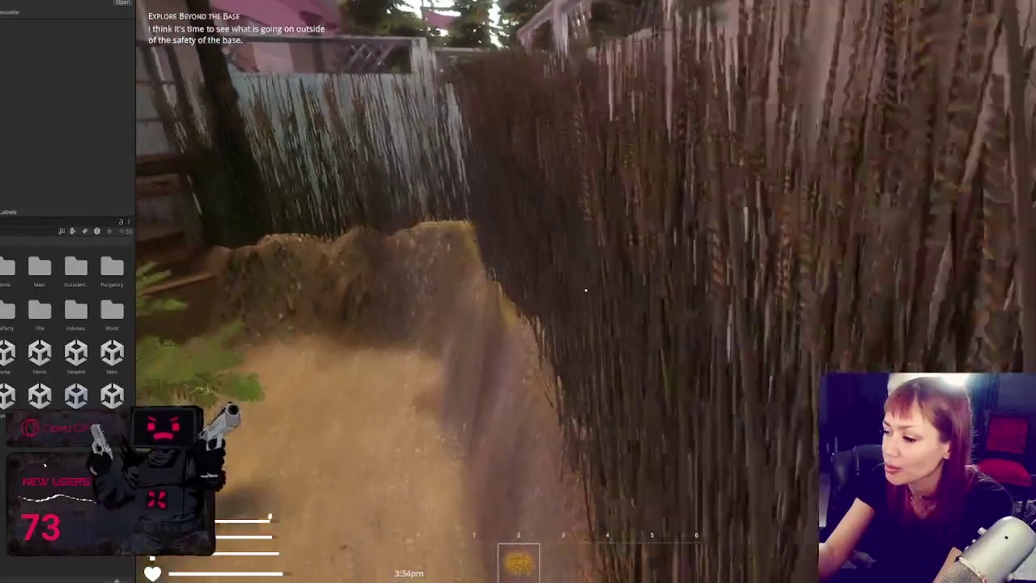
key(w)
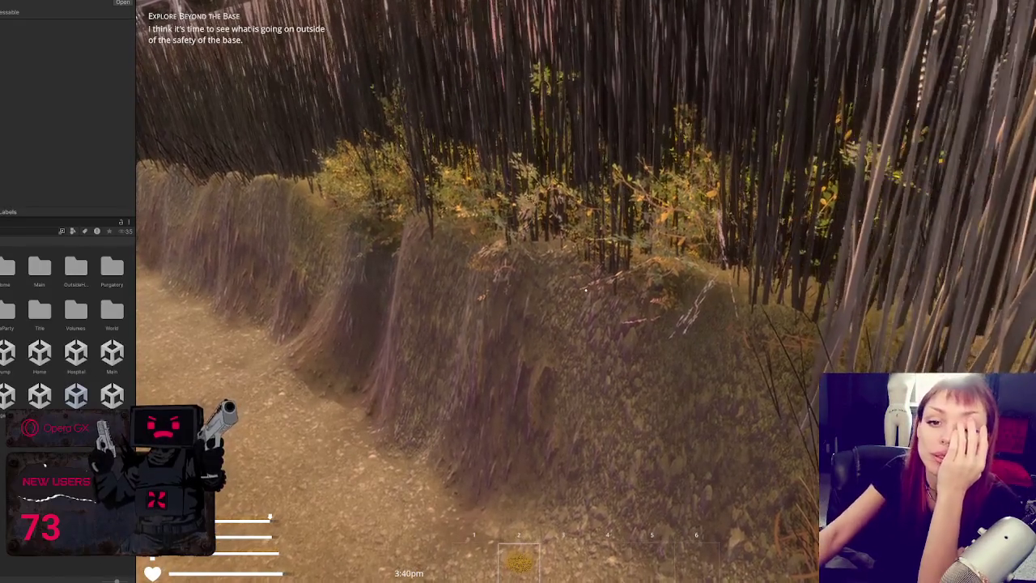
key(Escape)
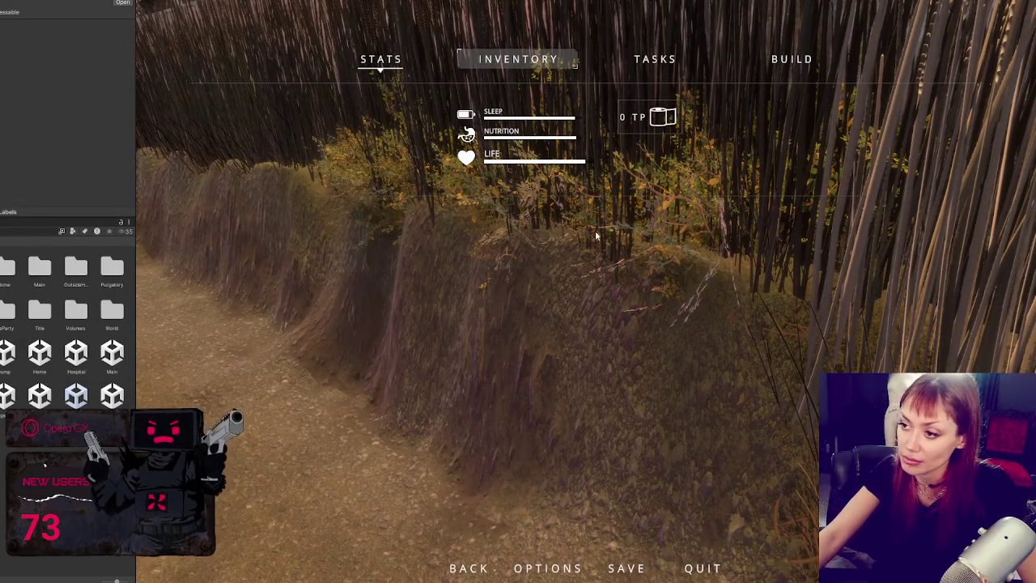
key(ctrl+p)
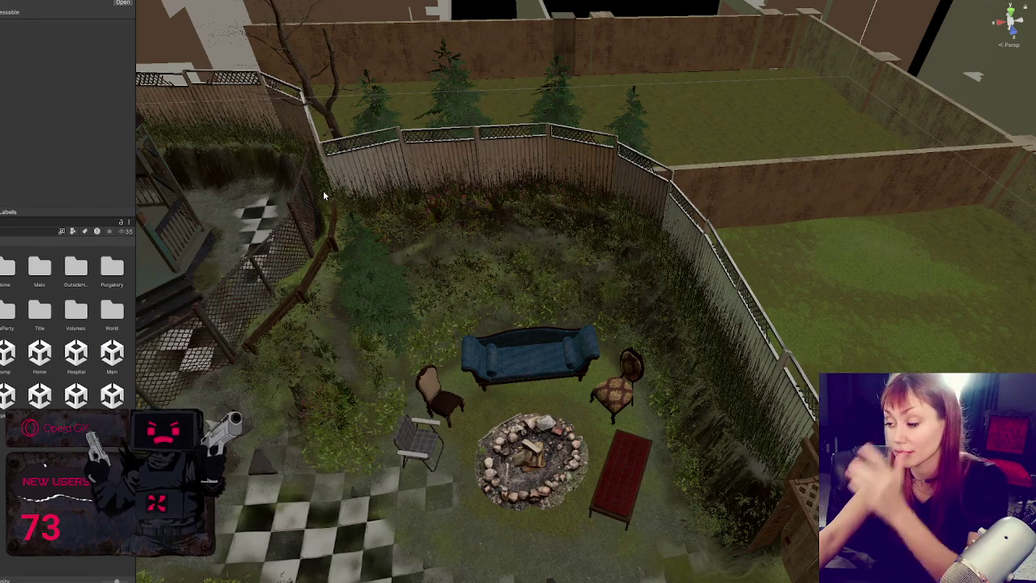
Slide the first fence lattice panel along the gazebo fence, then select several neighbouring panels
mouse_move(387, 292)
mouse_down()
mouse_move(462, 313)
mouse_move(478, 238)
mouse_move(661, 277)
mouse_move(420, 284)
mouse_move(553, 393)
mouse_move(543, 398)
mouse_up()
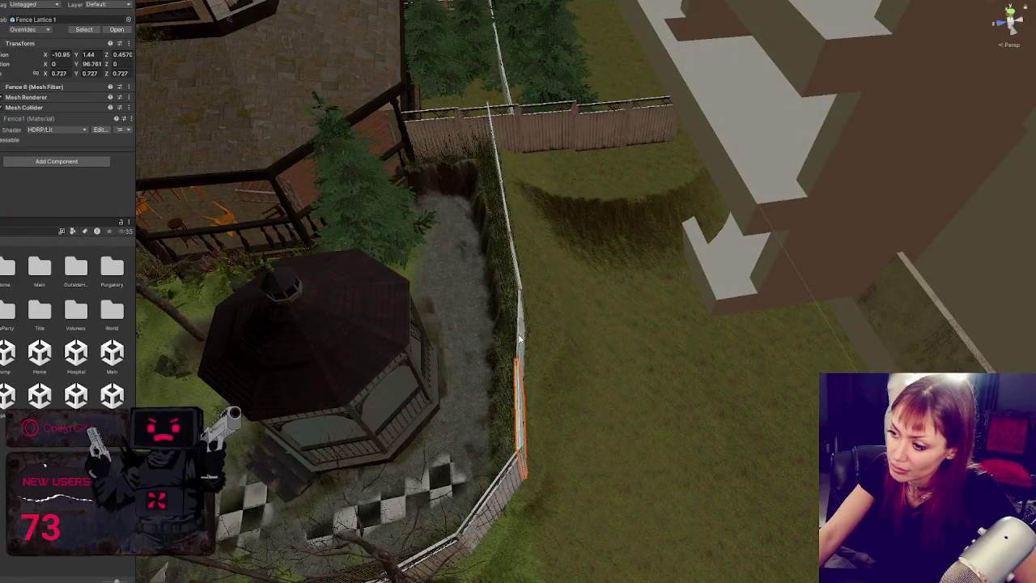
drag(557, 436, 569, 435)
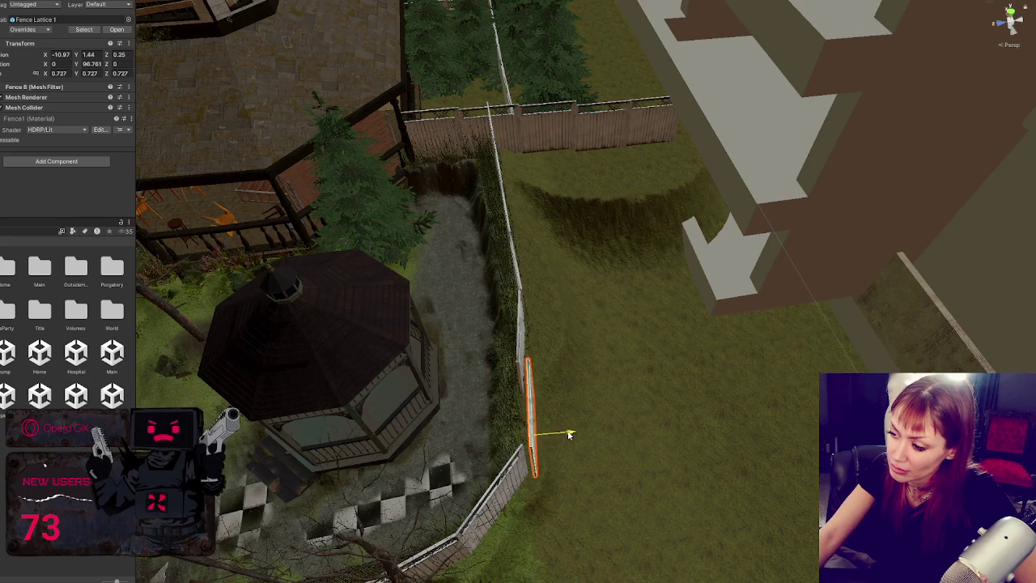
click(523, 354)
shift+click(526, 421)
mouse_move(612, 296)
mouse_down()
mouse_move(503, 173)
mouse_move(687, 274)
mouse_up()
shift+click(519, 196)
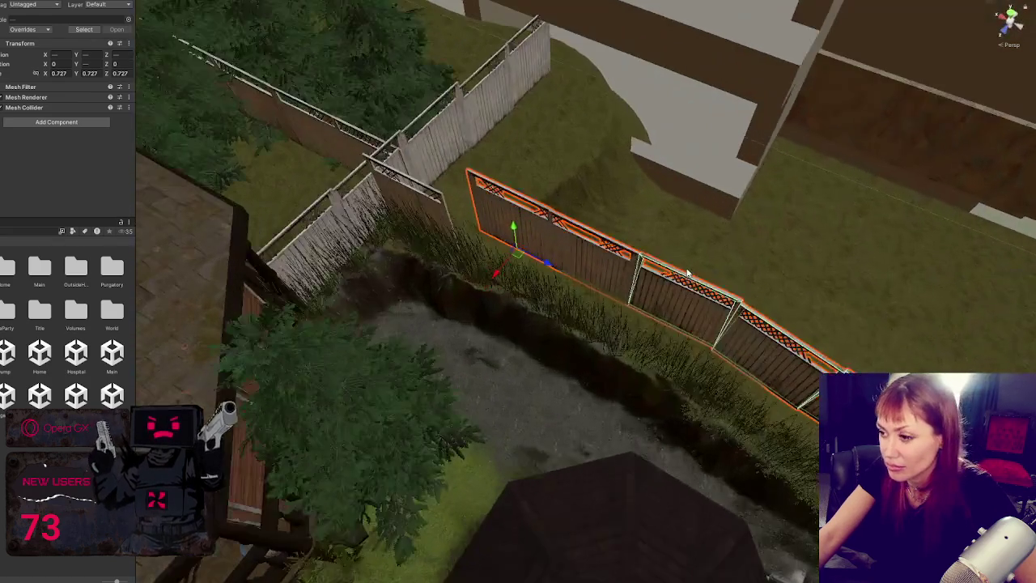
Rotate a fence lattice piece to follow the fence and slide Fence Lattice 3 into the corner
click(428, 212)
key(e)
mouse_move(404, 260)
mouse_down()
mouse_move(416, 238)
mouse_move(455, 240)
mouse_move(612, 308)
mouse_move(668, 317)
mouse_up()
click(716, 336)
drag(708, 381, 689, 358)
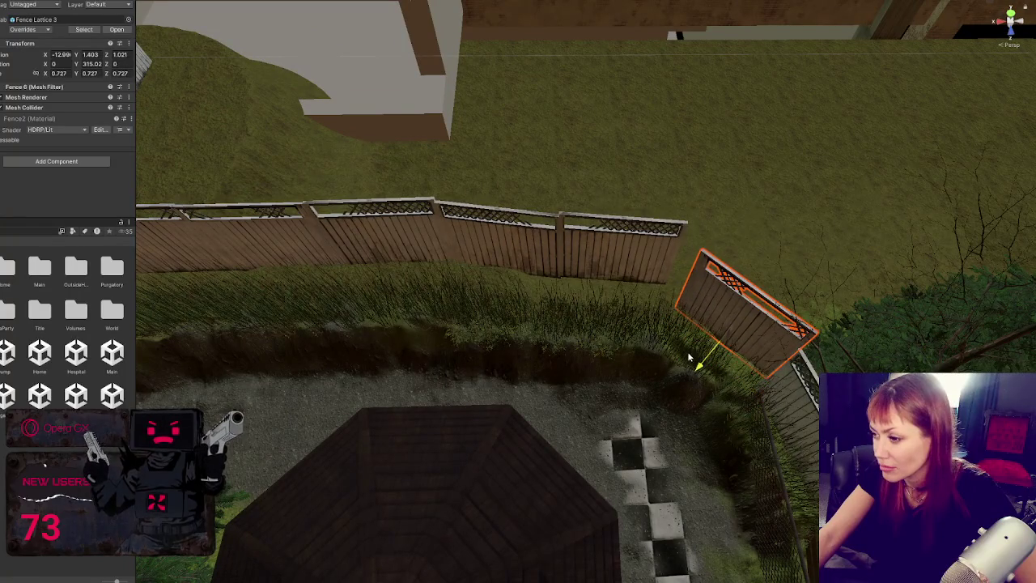
drag(758, 369, 728, 352)
Turn and move Fence Lattice 1 toward the near side, then nudge Fence Lattice 3 into line
click(615, 267)
key(e)
drag(636, 311, 618, 318)
mouse_move(616, 260)
mouse_down()
mouse_move(612, 274)
mouse_move(571, 284)
mouse_up()
click(702, 314)
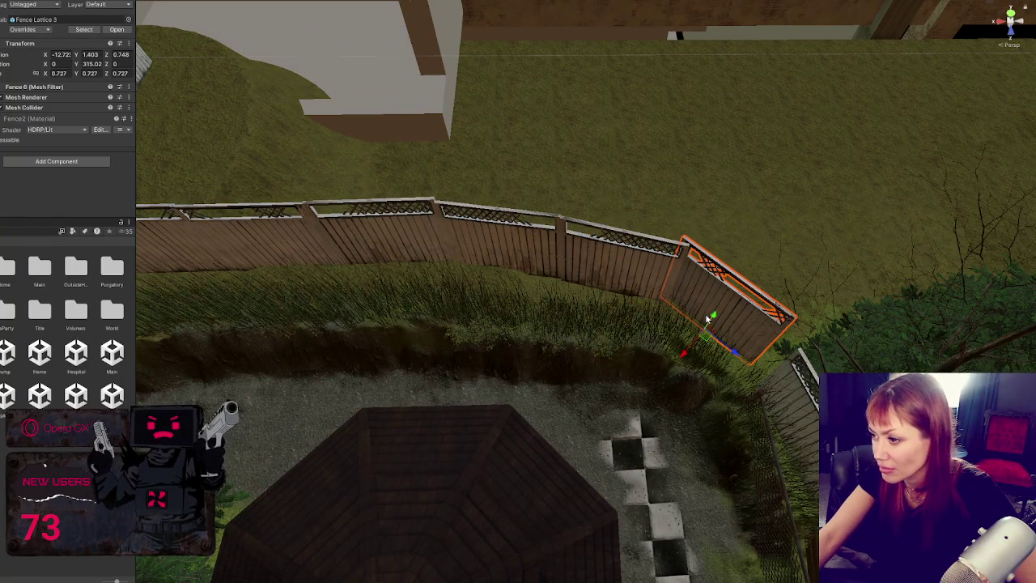
mouse_move(724, 344)
mouse_down()
mouse_move(732, 366)
mouse_move(764, 379)
mouse_move(684, 346)
mouse_up()
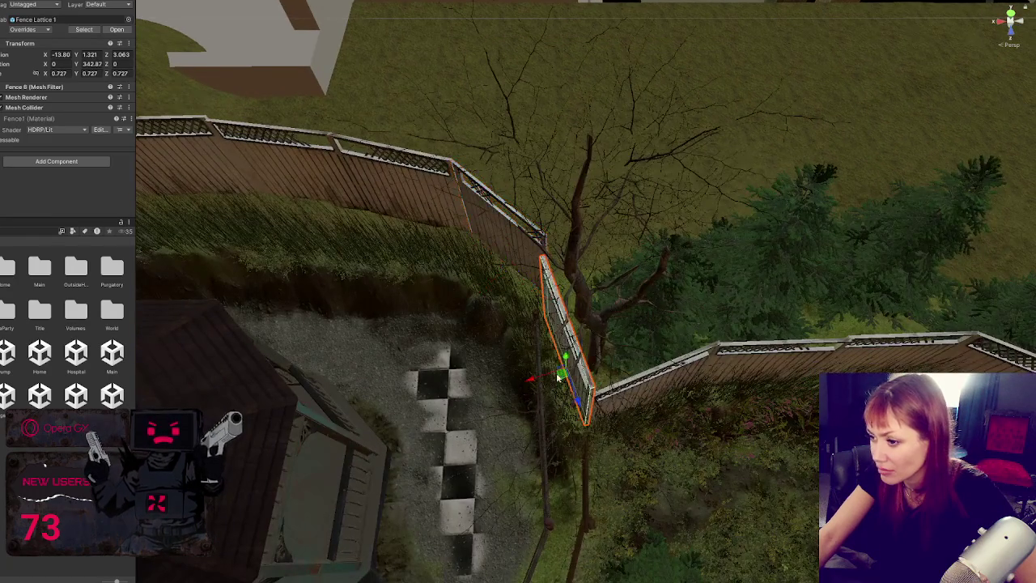
Frame Fence Lattice 3, then move and rotate Fence Lattice 1, undoing a wrong rotation
key(f)
key(e)
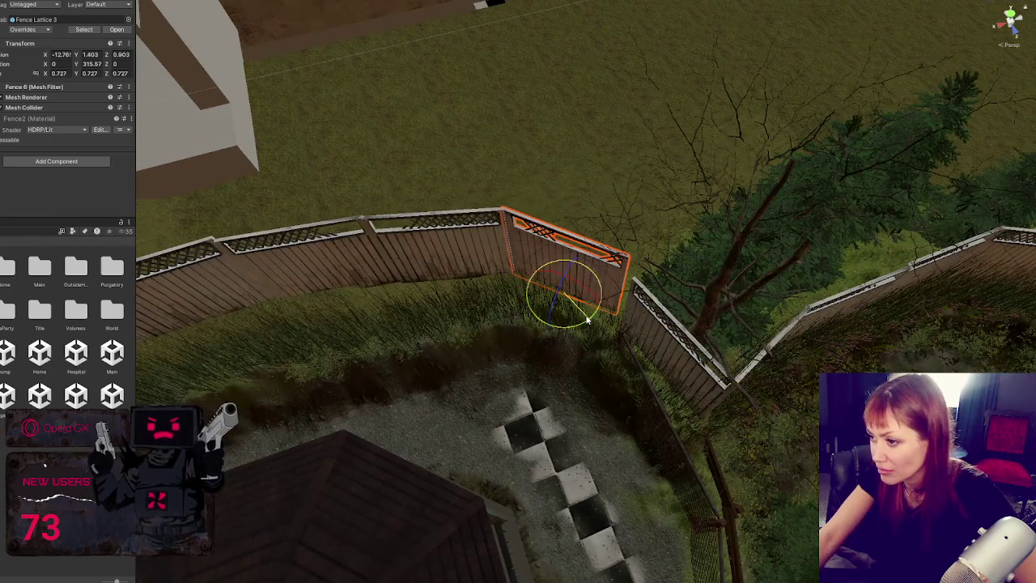
click(643, 329)
key(w)
drag(679, 396, 663, 391)
key(e)
key(f)
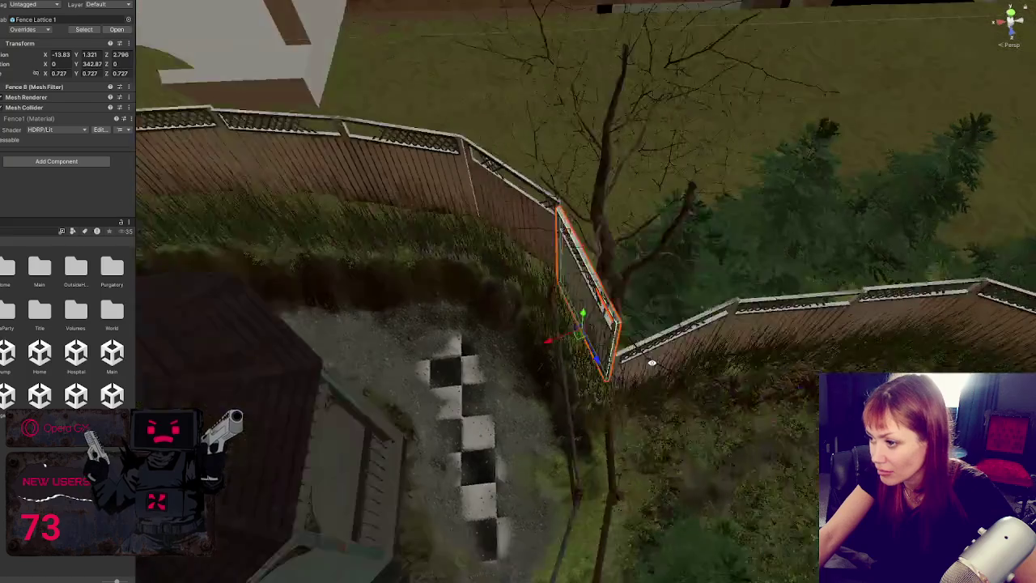
mouse_move(649, 348)
mouse_down()
mouse_move(666, 402)
mouse_move(651, 393)
mouse_move(664, 412)
mouse_move(649, 411)
mouse_up()
key(ctrl+z)
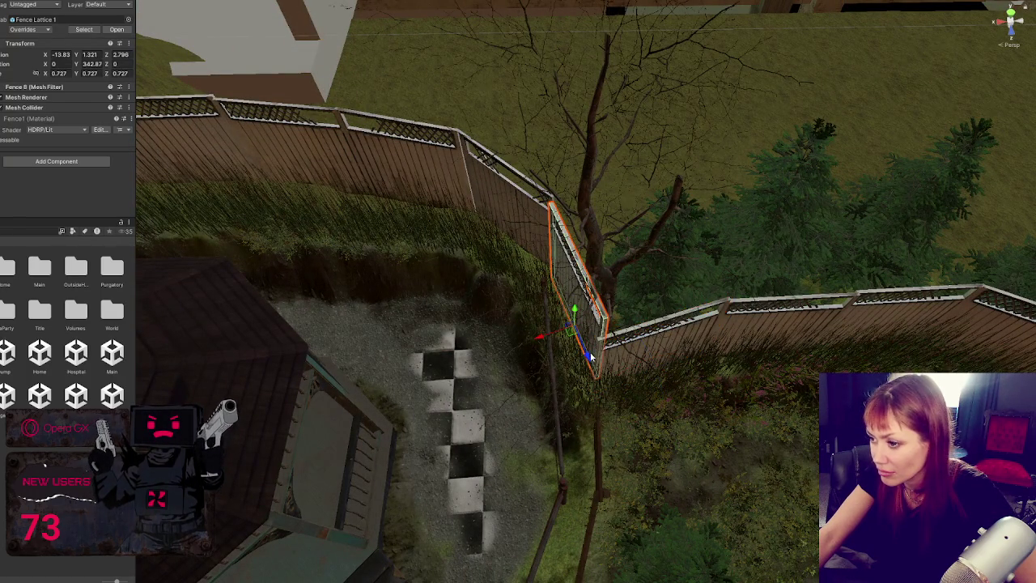
Nudge Fence Lattice 1 in depth and turn it about one degree, then nudge Fence Lattice 3 sideways
key(w)
drag(586, 356, 587, 358)
key(e)
drag(555, 308, 562, 323)
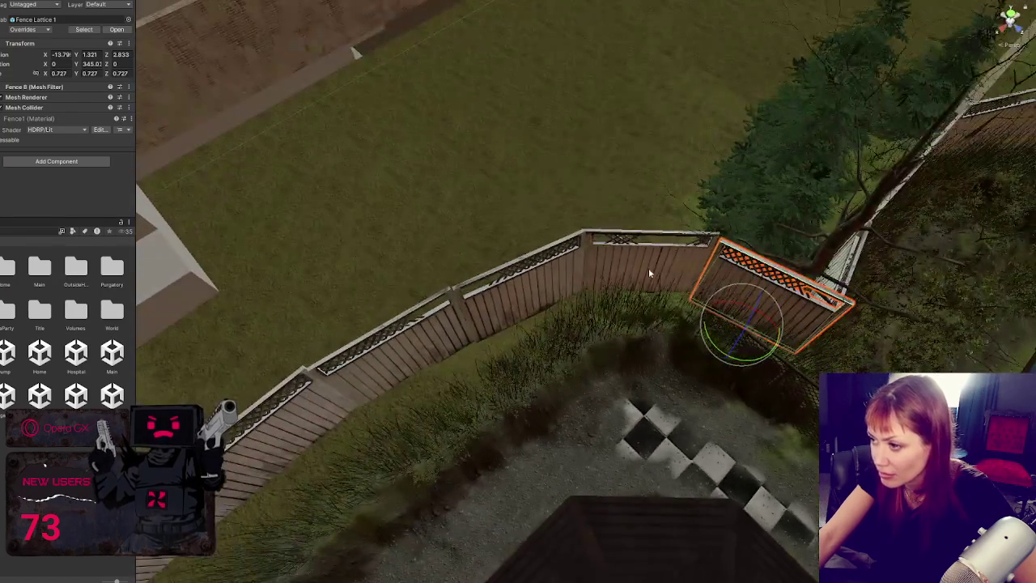
click(648, 268)
key(w)
drag(663, 296, 671, 296)
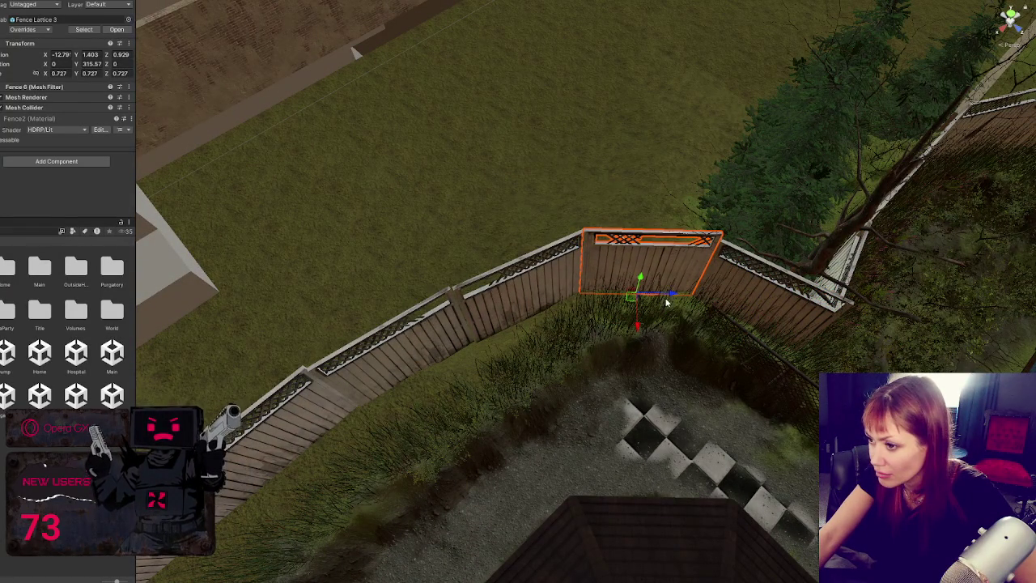
drag(639, 327, 637, 327)
Give Fence Lattice 1 and 3 a final nudge at the corner, then select the row of Grass Long clumps
click(557, 300)
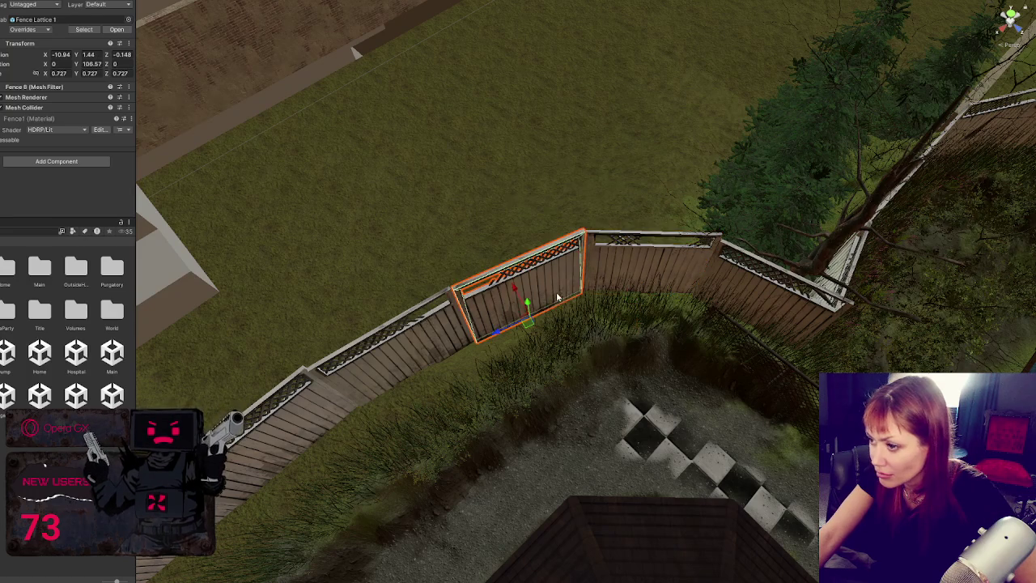
drag(499, 325, 503, 330)
key(e)
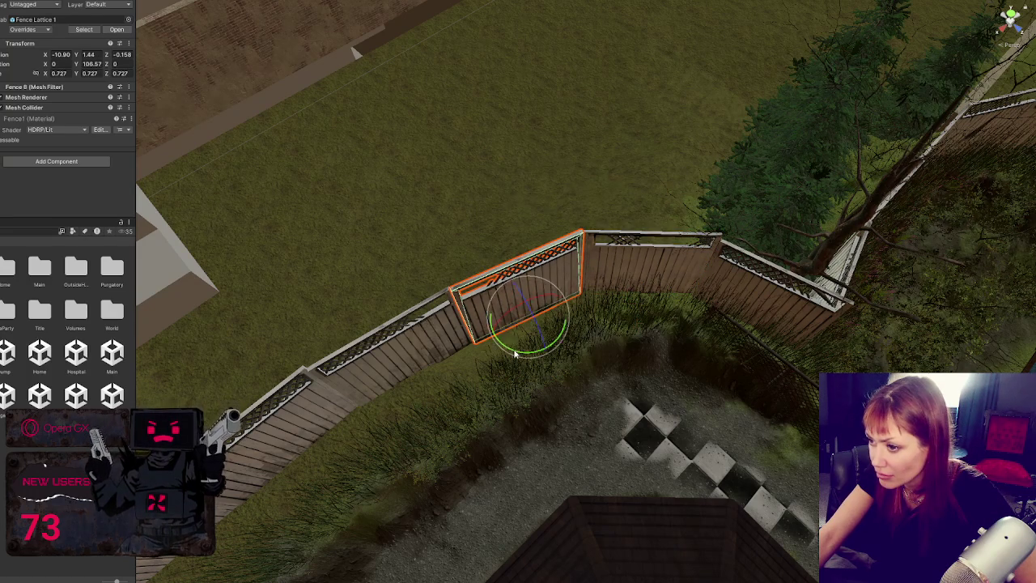
click(647, 275)
mouse_move(647, 275)
mouse_down()
mouse_move(522, 249)
mouse_move(491, 364)
mouse_move(591, 421)
mouse_move(526, 413)
mouse_move(549, 435)
mouse_up()
key(w)
key(e)
key(w)
click(527, 238)
click(489, 395)
drag(801, 567, 489, 290)
Select the whole row of Grass Long clumps along the back fence to its end
scroll(489, 290, up, 1)
click(664, 423)
drag(429, 364, 684, 449)
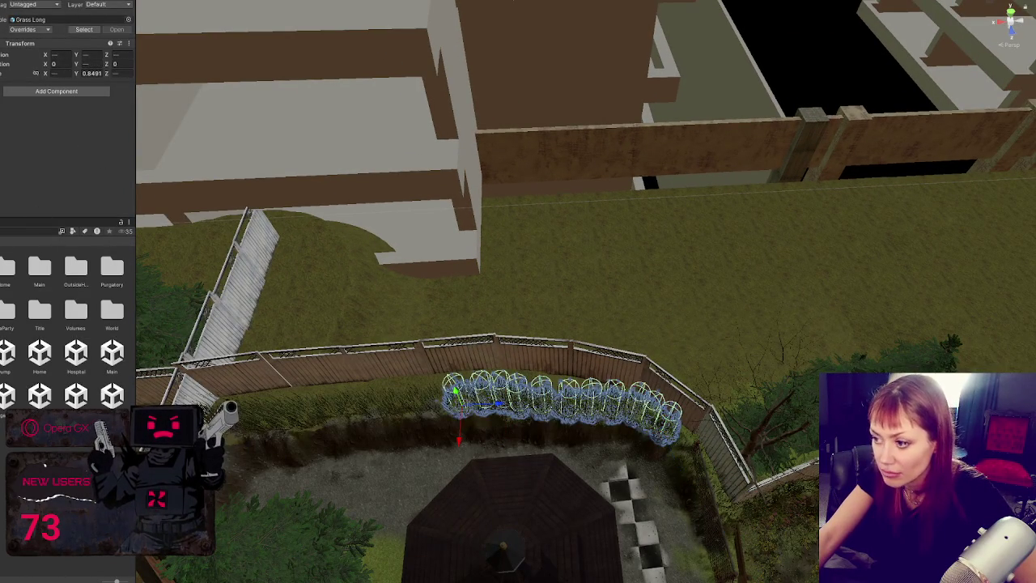
drag(259, 371, 449, 441)
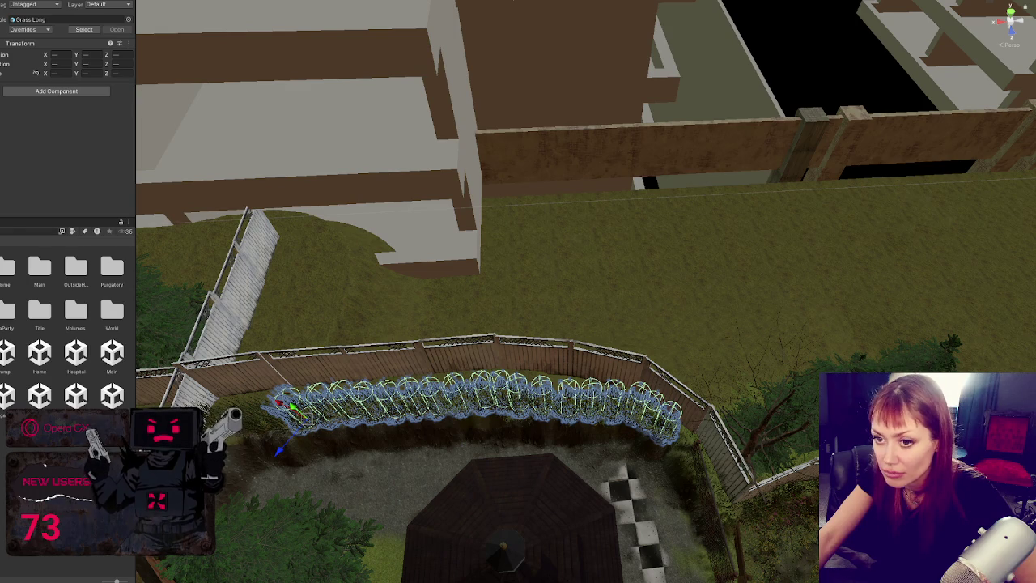
drag(178, 380, 275, 441)
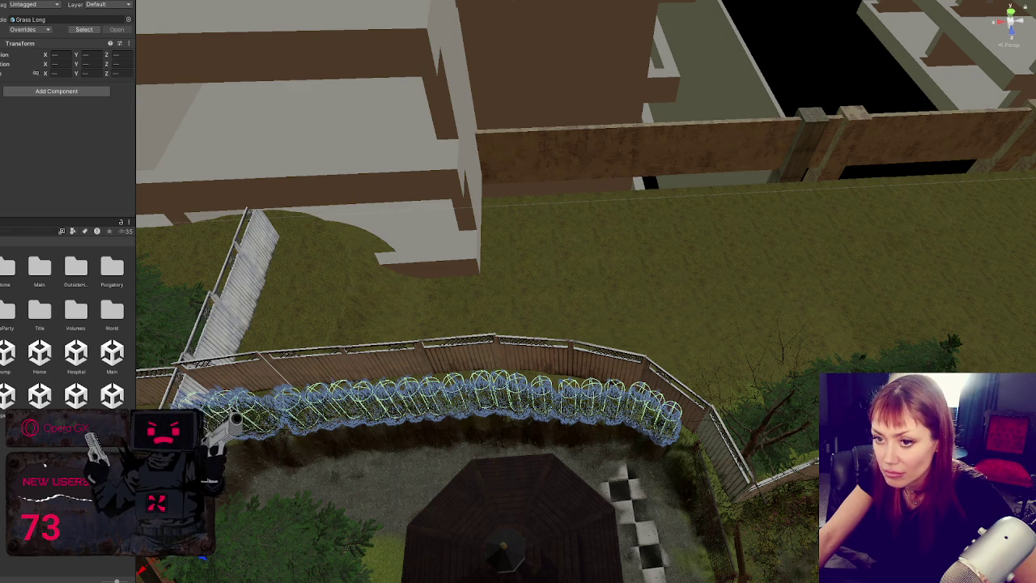
Shift the grass row toward the fence and nudge a single clump closer to it
drag(237, 454, 235, 442)
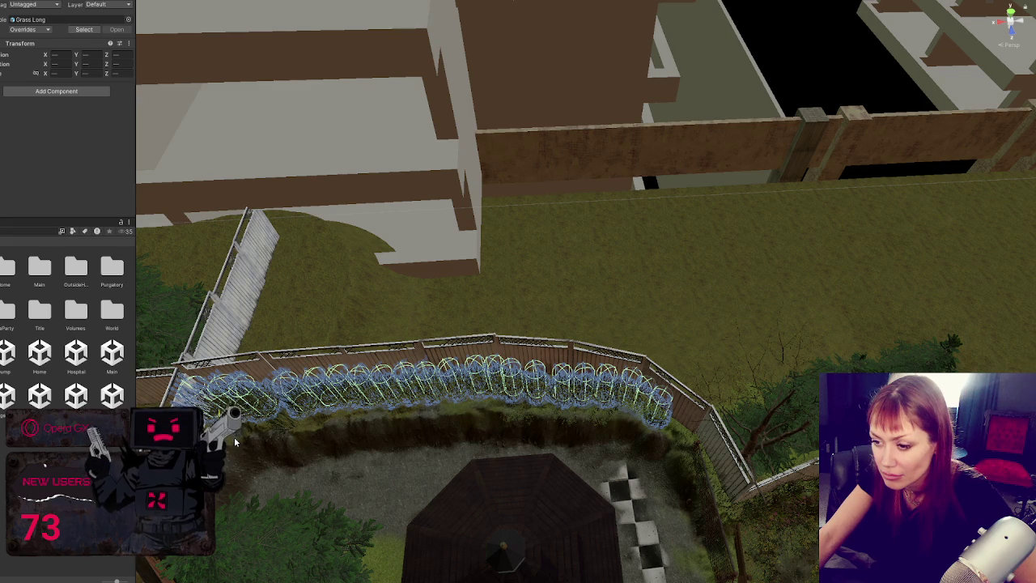
drag(234, 440, 254, 437)
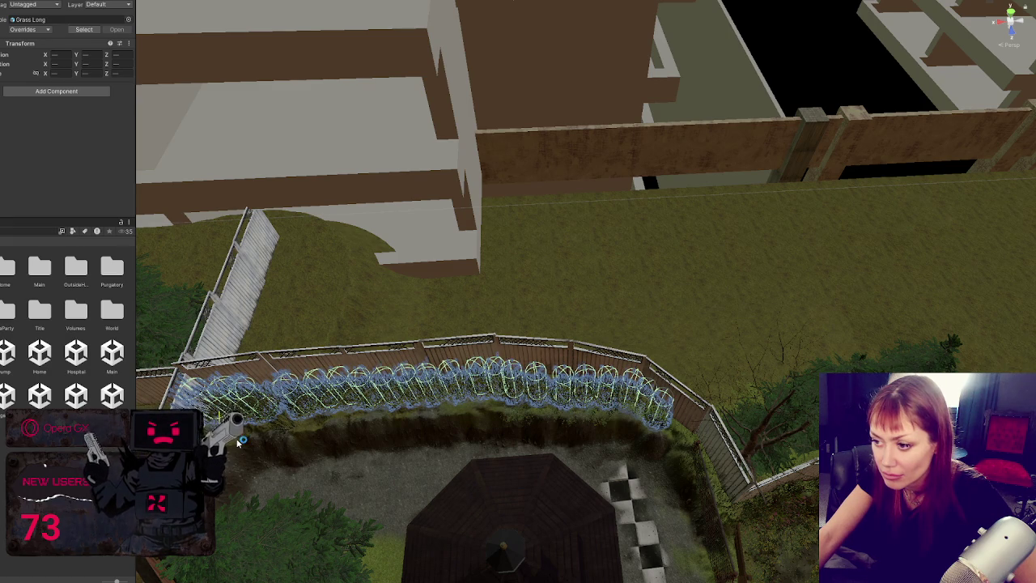
click(273, 409)
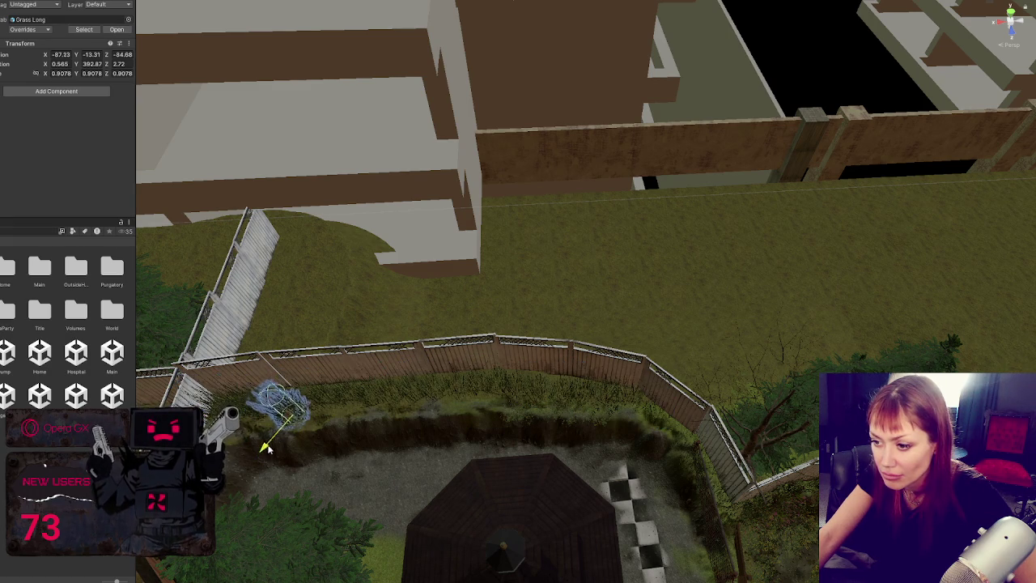
drag(275, 415, 265, 408)
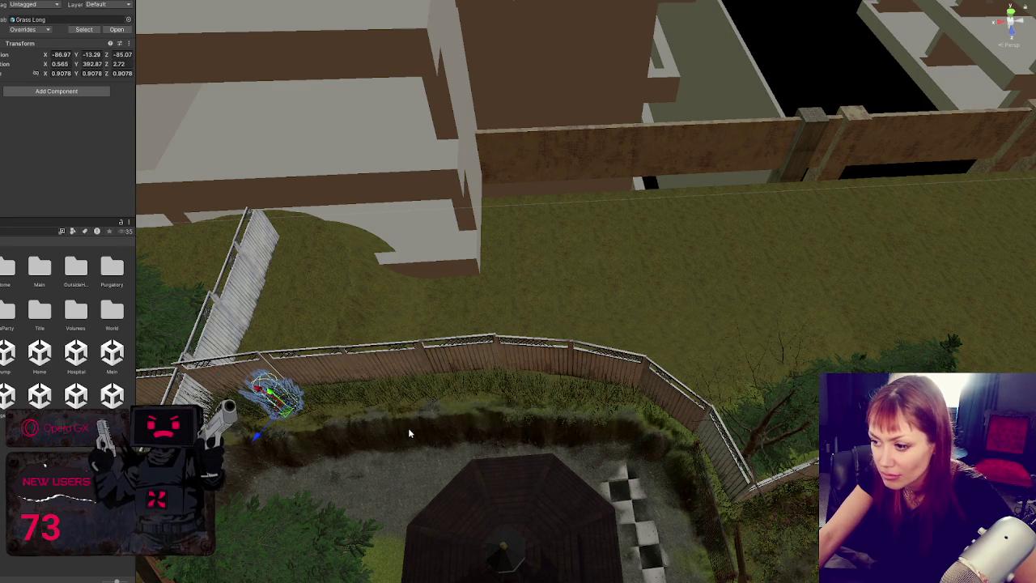
click(431, 433)
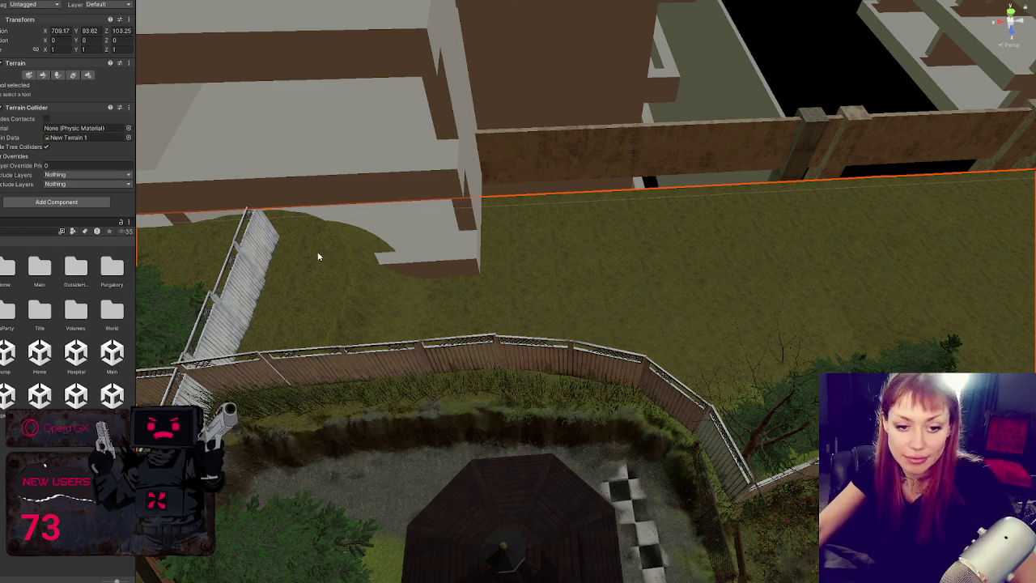
Flip Fence Lattice 3 to face the other way and push it back into the fence line
click(430, 377)
key(f)
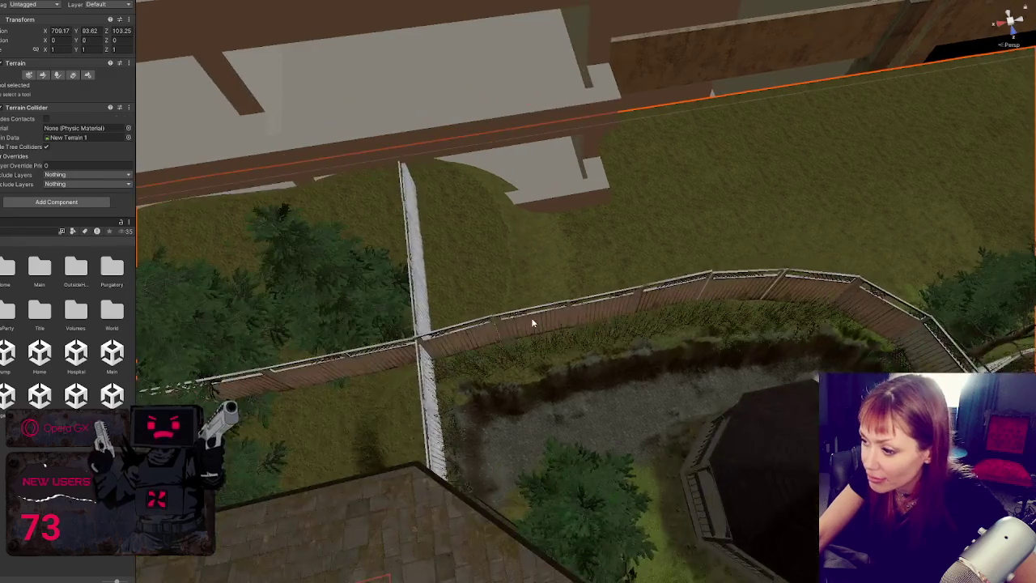
click(531, 317)
scroll(527, 353, up, 3)
key(f)
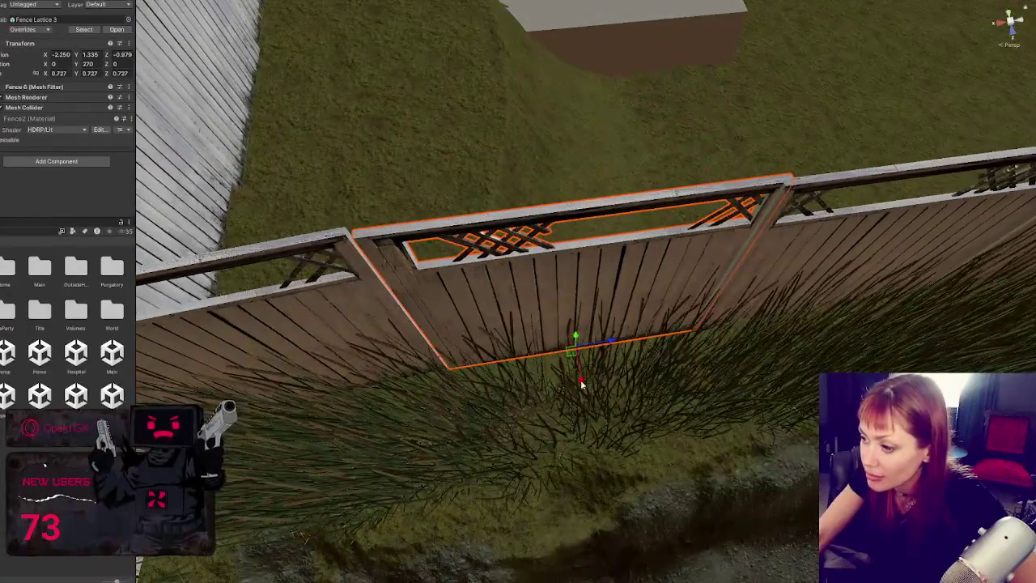
drag(581, 384, 586, 378)
key(ctrl+z)
mouse_move(606, 342)
mouse_down()
mouse_move(555, 308)
mouse_move(545, 273)
mouse_move(555, 326)
mouse_up()
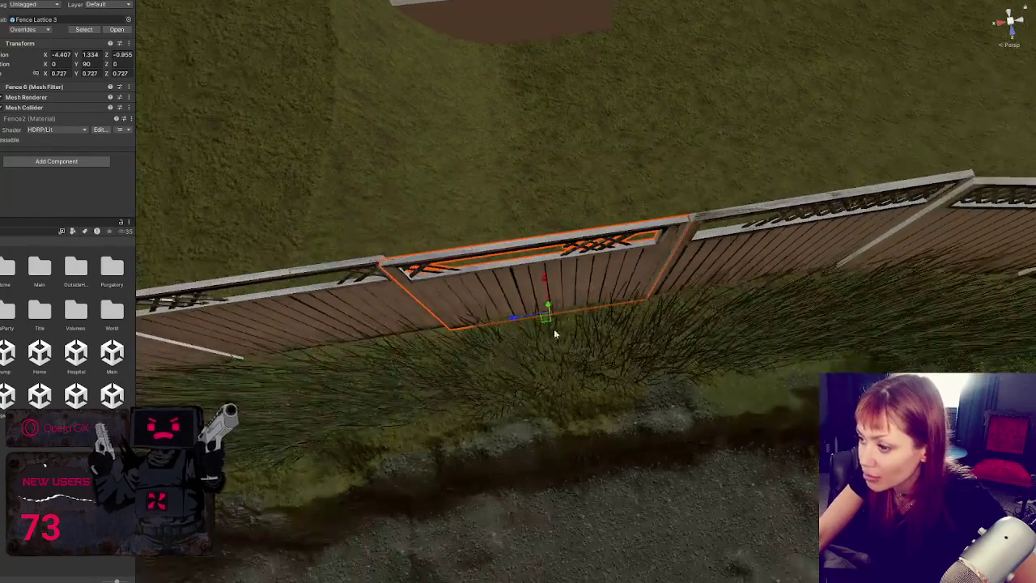
drag(546, 281, 548, 279)
drag(566, 328, 570, 340)
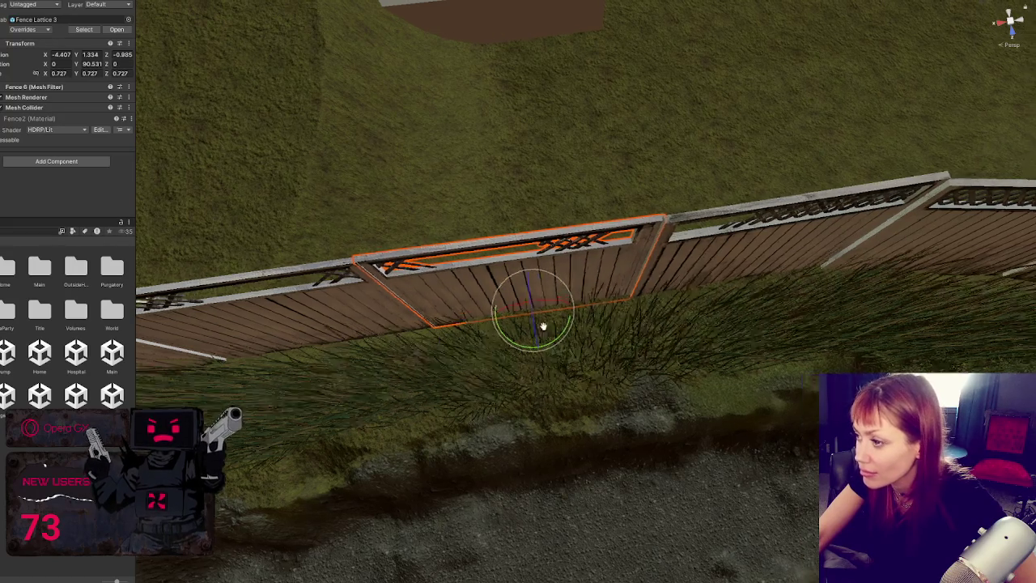
Rotate Fence Lattice 1 slightly so it lines up with the fence
drag(665, 321, 497, 259)
click(497, 259)
key(w)
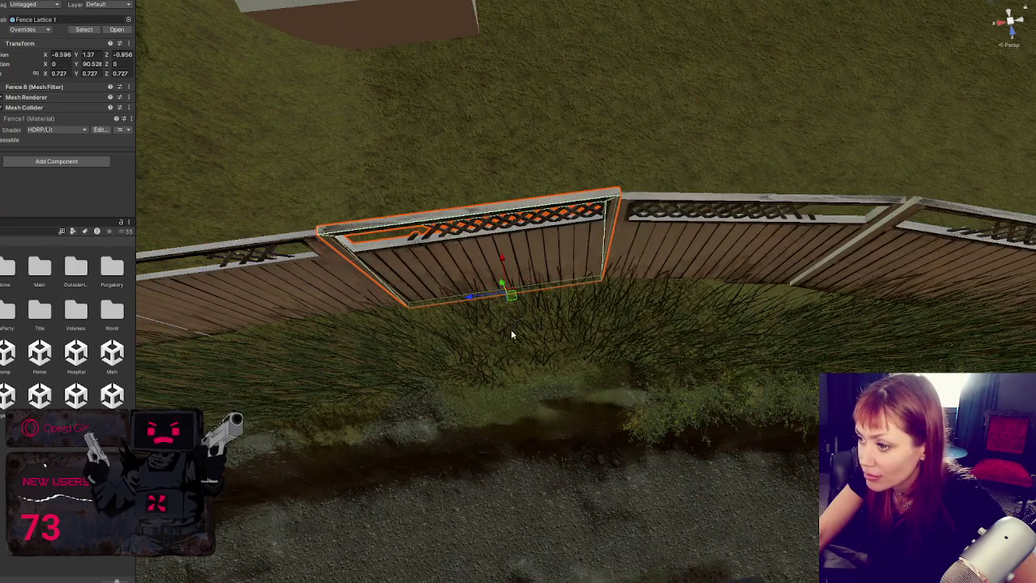
key(e)
drag(534, 318, 501, 296)
key(Left)
Square Fence Lattice 3, slide it left along the fence, and rotate it to sit flush
click(501, 304)
key(w)
key(e)
drag(522, 358, 519, 364)
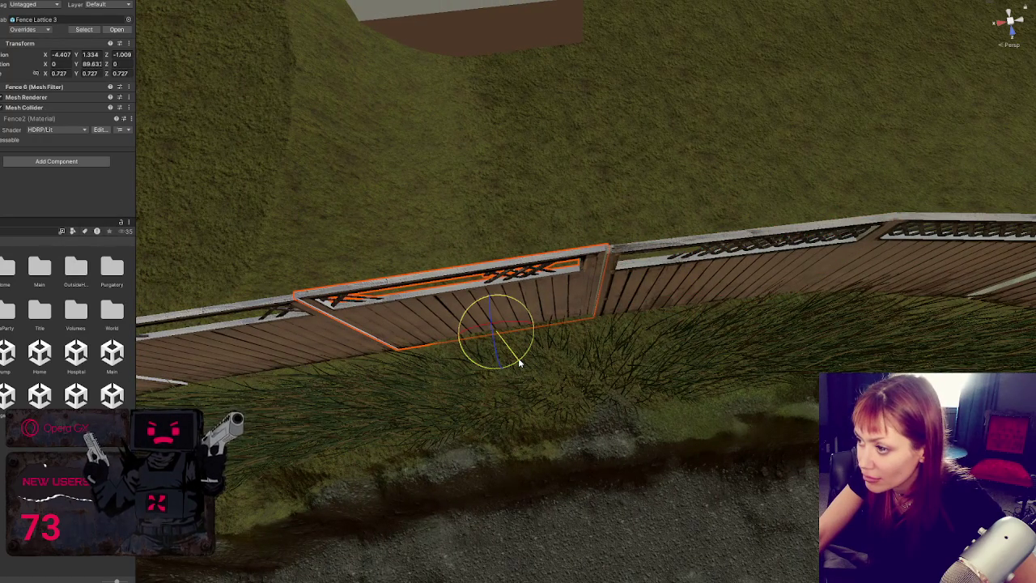
key(w)
mouse_move(492, 309)
mouse_down()
mouse_move(404, 336)
mouse_move(310, 346)
mouse_up()
key(e)
drag(311, 395, 319, 393)
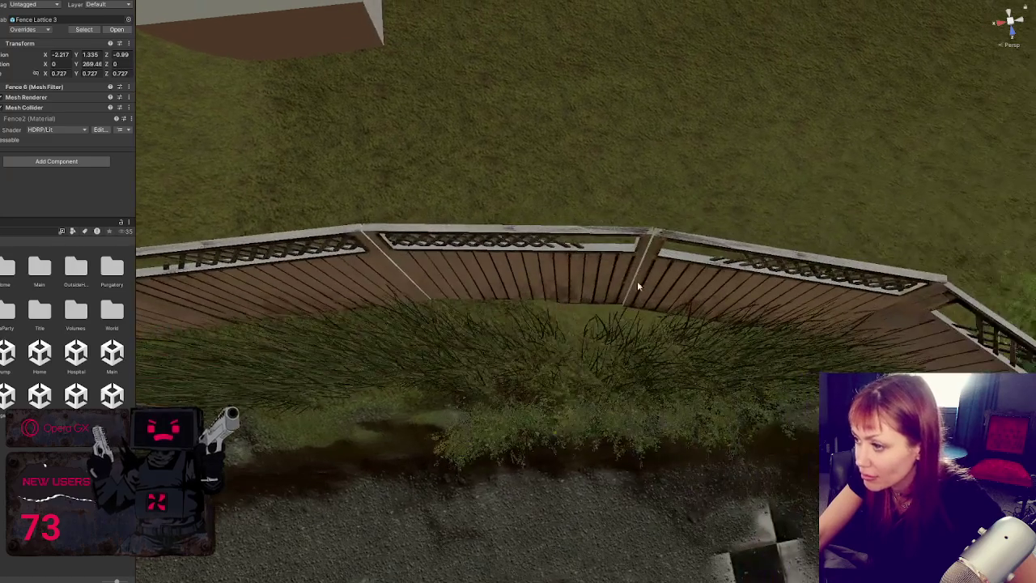
Rotate the lattice panel on the right fence to follow the fence angle and nudge it along X
click(637, 281)
key(f)
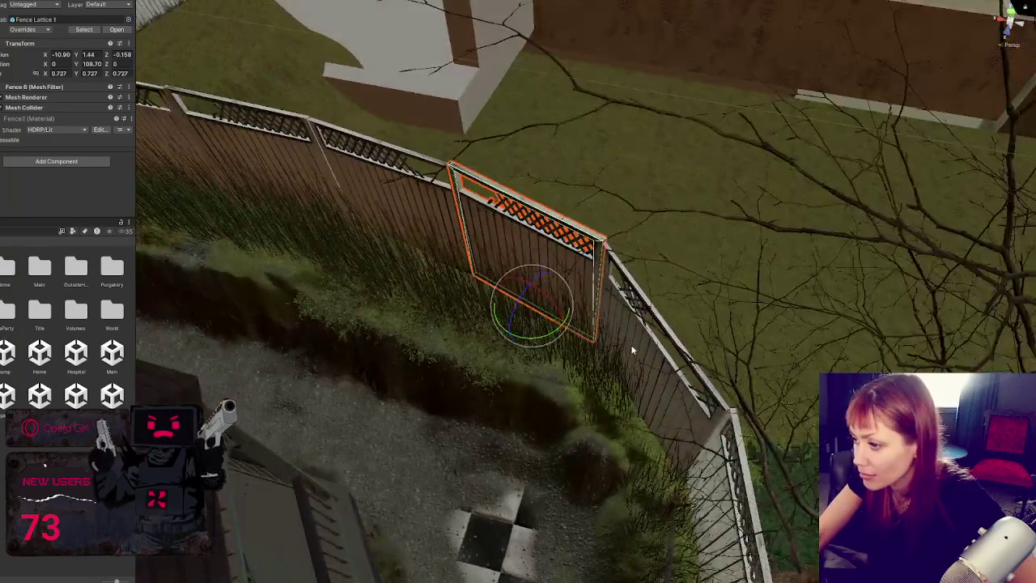
click(633, 349)
drag(647, 427, 640, 444)
mouse_move(595, 425)
mouse_down()
mouse_move(605, 424)
mouse_move(439, 289)
mouse_move(455, 232)
mouse_move(275, 240)
mouse_up()
click(602, 424)
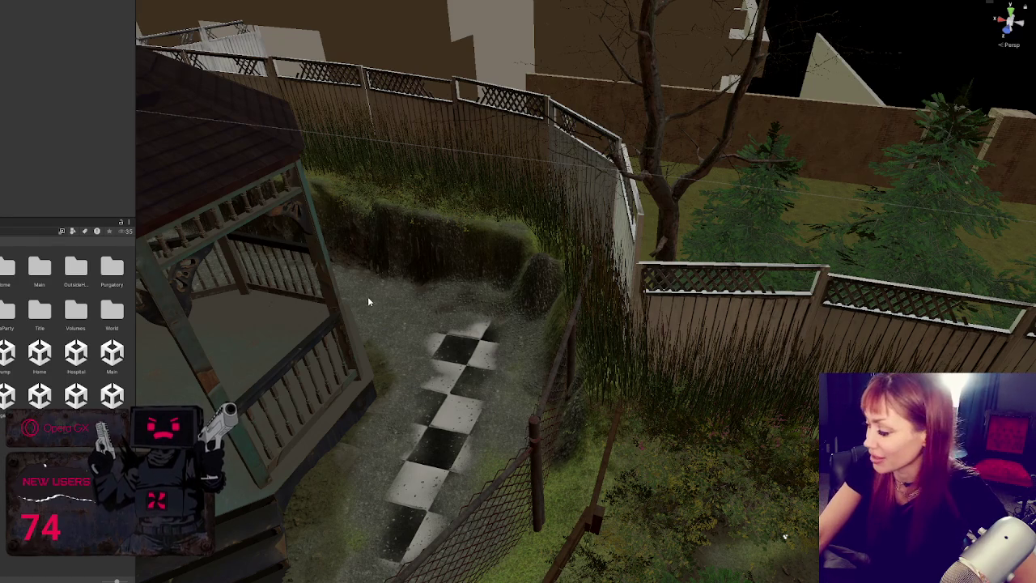
Move a Grass Long clump along the fence into the corner by the trench
drag(502, 394, 609, 255)
click(663, 279)
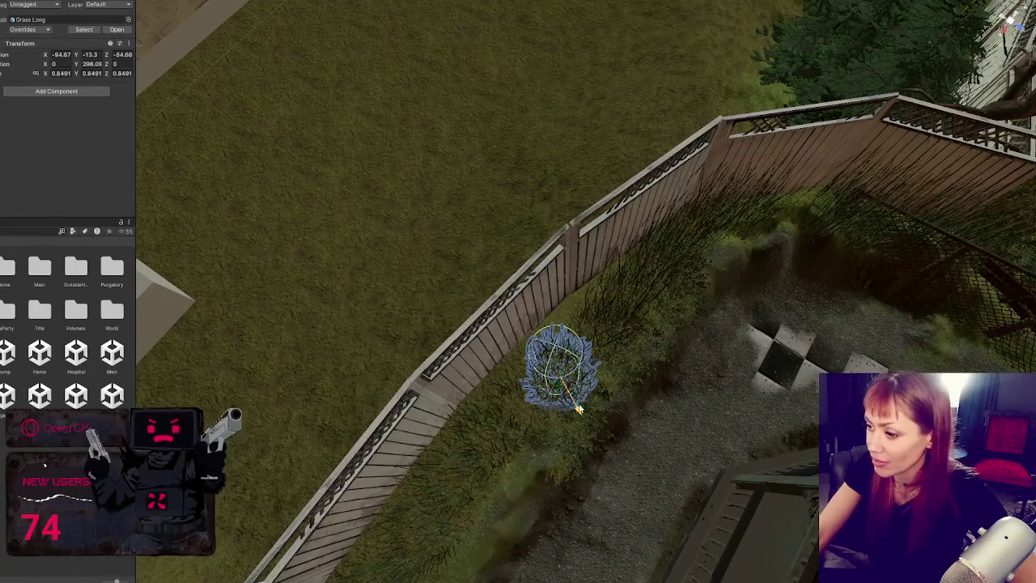
drag(578, 408, 571, 395)
mouse_move(584, 352)
mouse_down()
mouse_move(623, 348)
mouse_move(590, 340)
mouse_move(473, 390)
mouse_move(638, 298)
mouse_move(346, 393)
mouse_move(548, 267)
mouse_move(541, 200)
mouse_move(538, 212)
mouse_move(552, 210)
mouse_move(505, 193)
mouse_move(495, 201)
mouse_up()
drag(455, 236, 458, 251)
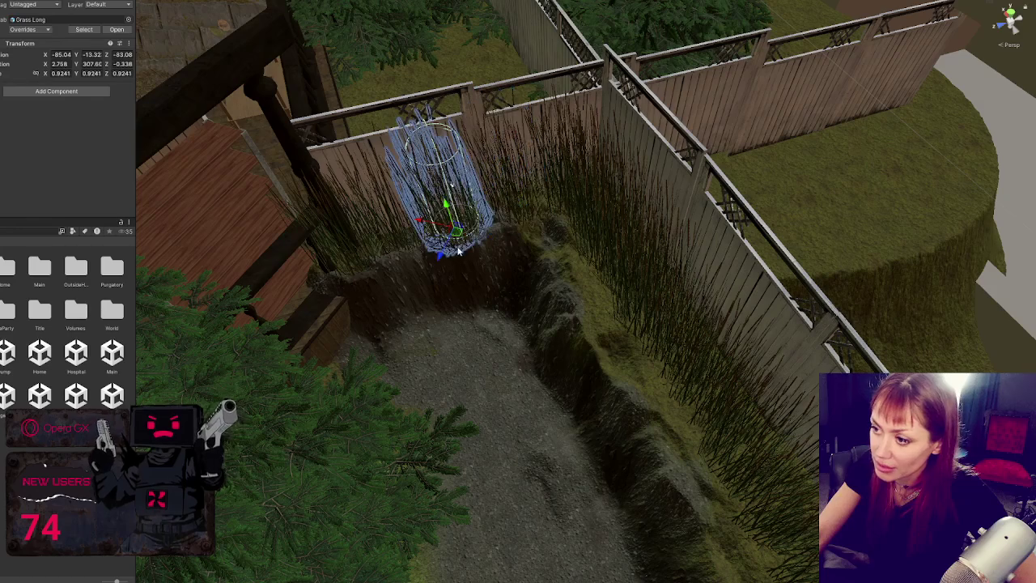
Fly the camera along the fence and trench and select another Grass Long clump
scroll(351, 268, up, 5)
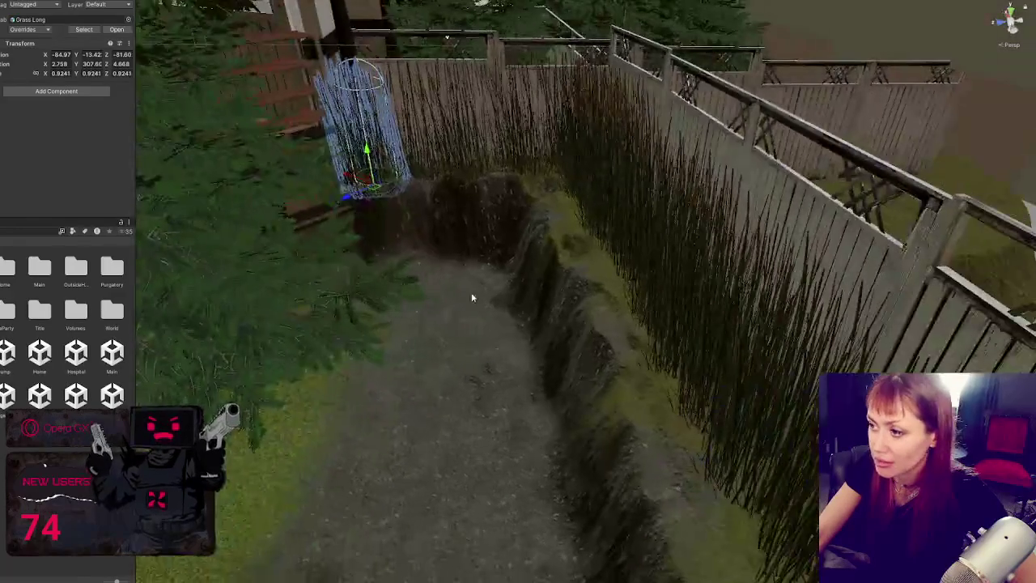
click(605, 390)
scroll(605, 391, up, 3)
mouse_move(547, 312)
mouse_down()
mouse_move(546, 329)
mouse_move(545, 288)
mouse_move(494, 295)
mouse_move(580, 367)
mouse_move(491, 340)
mouse_move(496, 321)
mouse_move(611, 337)
mouse_up()
mouse_move(738, 373)
mouse_down()
mouse_move(557, 308)
mouse_move(467, 306)
mouse_up()
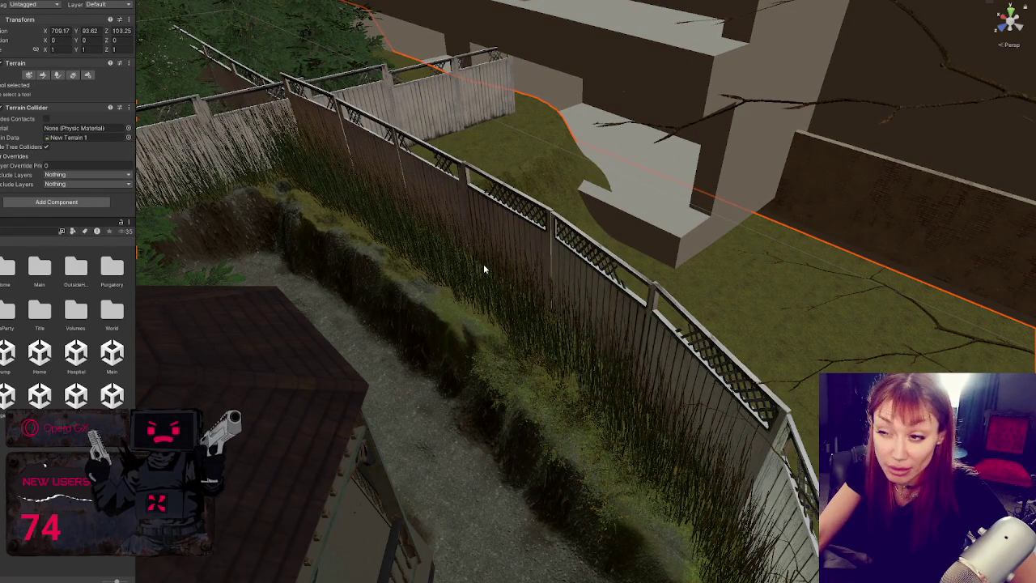
mouse_move(484, 264)
mouse_down()
mouse_move(555, 337)
mouse_move(447, 265)
mouse_move(444, 252)
mouse_up()
click(444, 252)
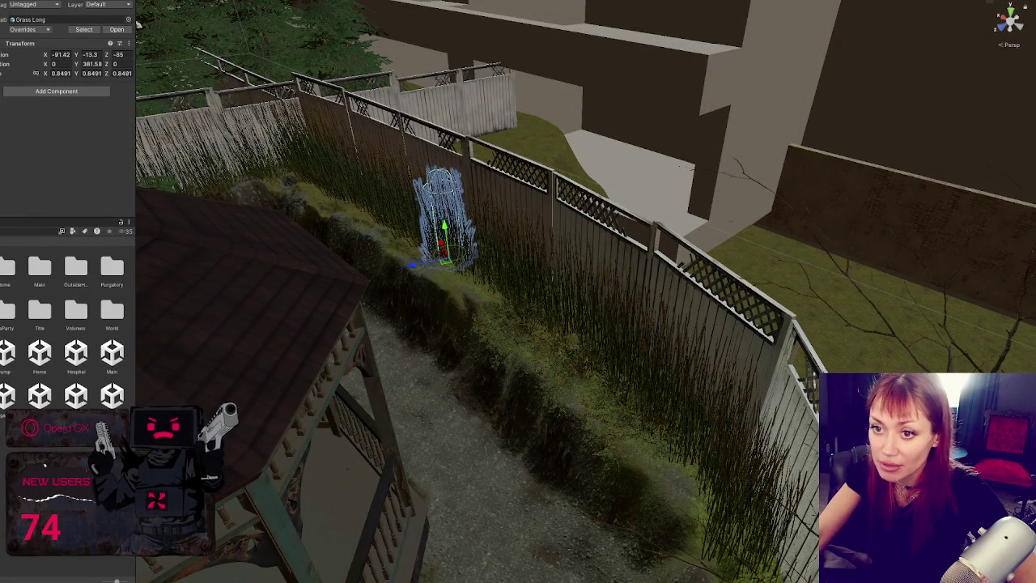
Survey the yard past the gazebo, then move the grass clump onto the fence line beside the tree
mouse_move(138, 25)
mouse_down()
mouse_move(349, 287)
mouse_move(386, 277)
mouse_move(361, 272)
mouse_up()
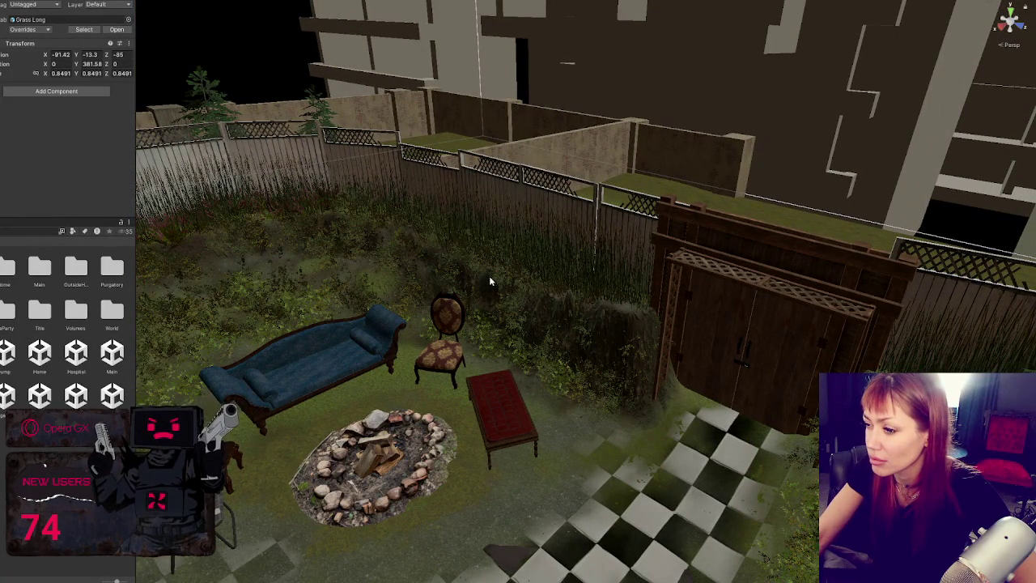
scroll(573, 285, up, 2)
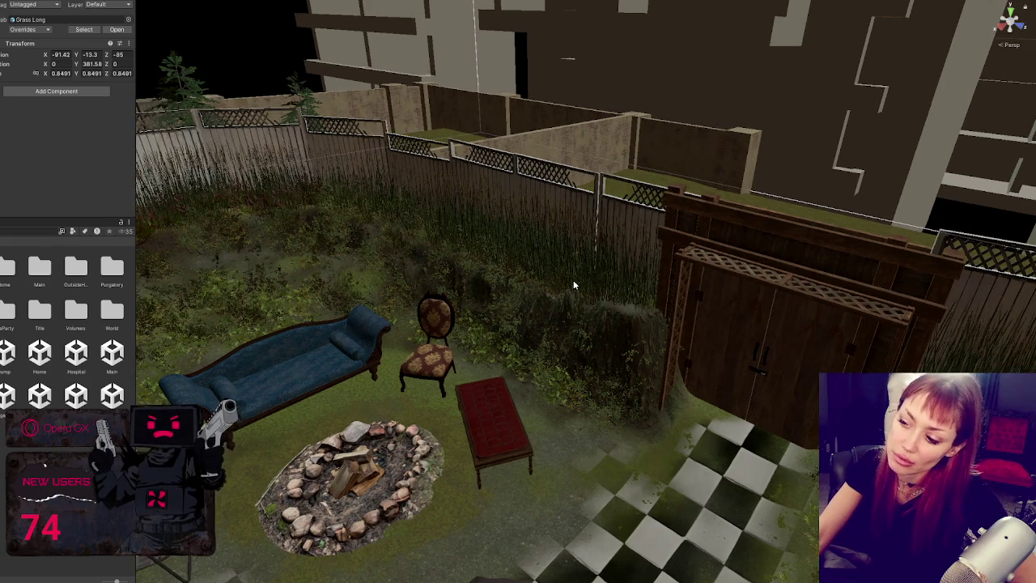
scroll(574, 283, down, 5)
mouse_move(573, 282)
mouse_down()
mouse_move(661, 270)
mouse_move(694, 247)
mouse_move(931, 248)
mouse_up()
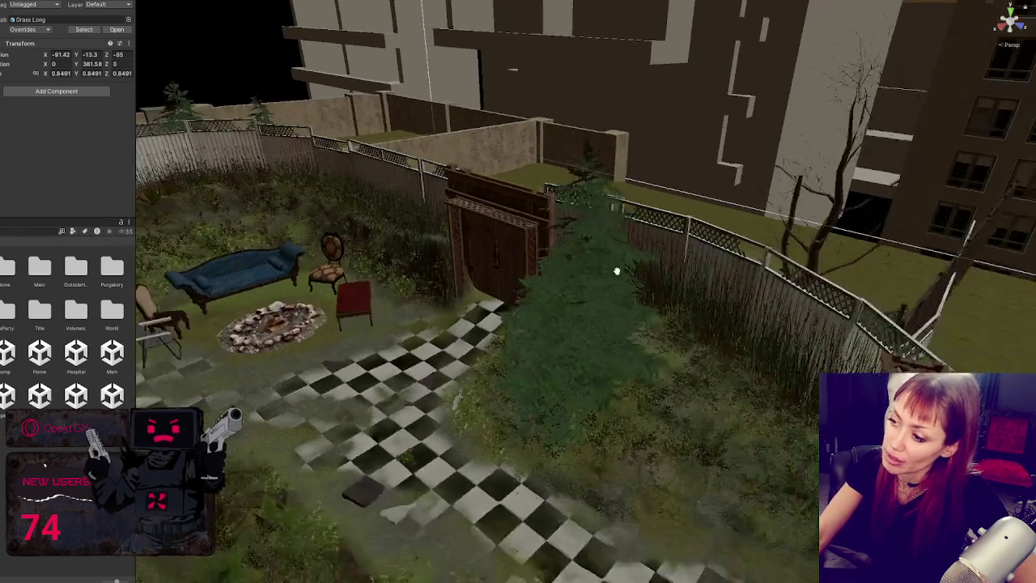
mouse_move(611, 186)
mouse_down()
mouse_move(712, 189)
mouse_move(655, 226)
mouse_move(696, 232)
mouse_move(680, 242)
mouse_move(442, 234)
mouse_move(675, 274)
mouse_move(463, 365)
mouse_move(518, 313)
mouse_move(552, 301)
mouse_up()
drag(690, 391, 695, 393)
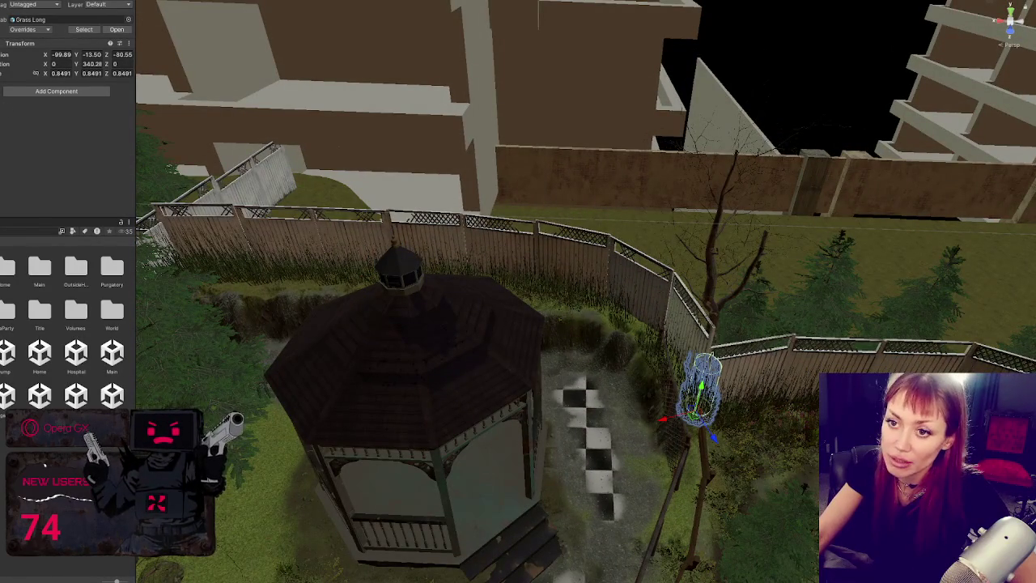
Select the row of grass clumps along the fence, isolate it, and pick out the rightmost clump
drag(809, 425, 186, 221)
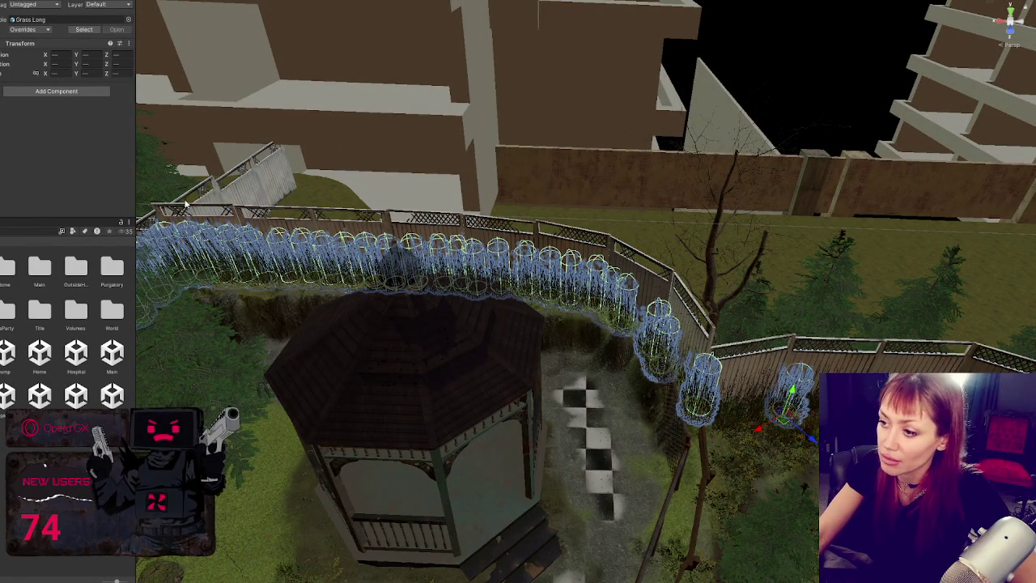
key(ctrl+z)
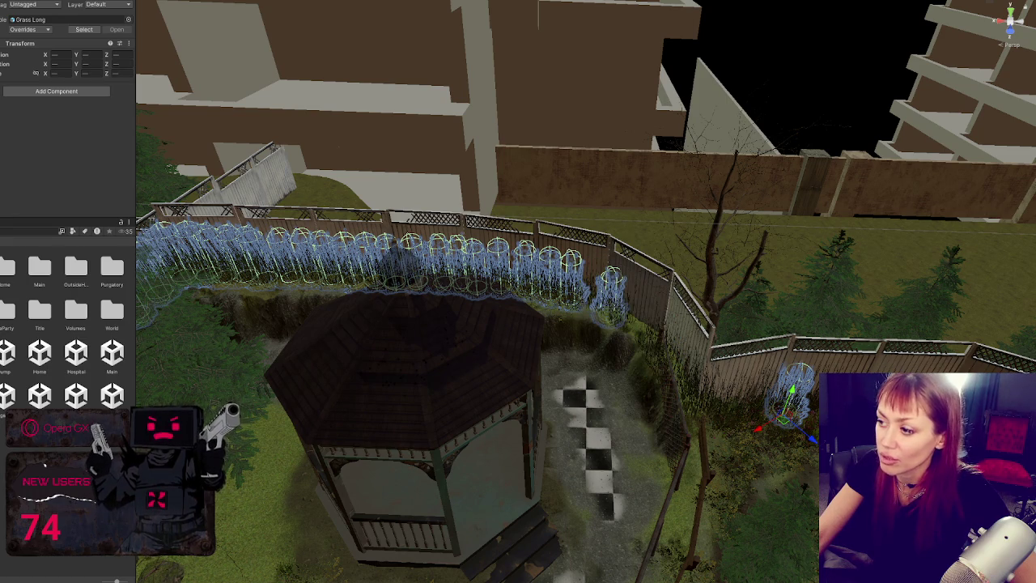
key(ctrl+z)
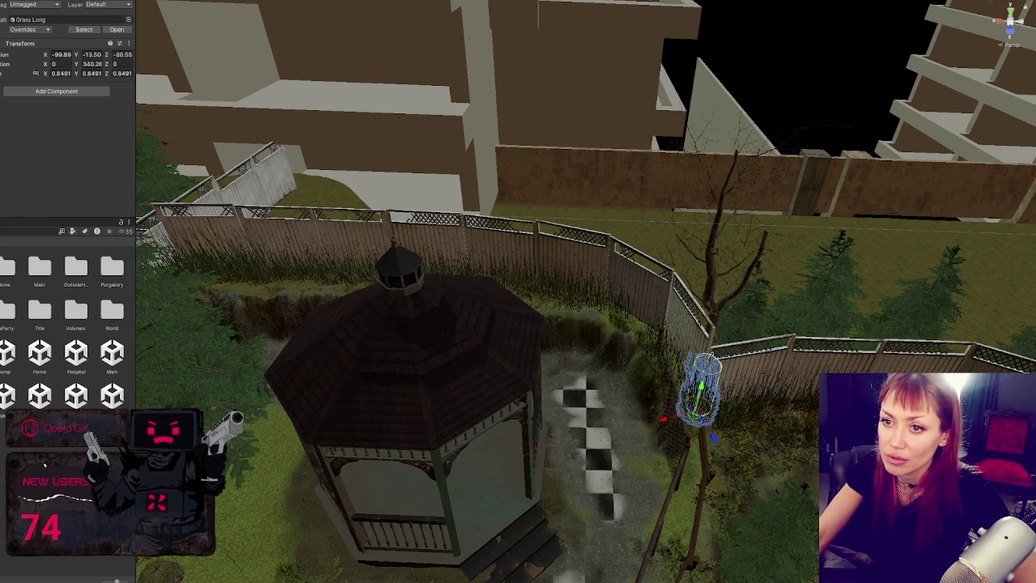
key(ctrl+y)
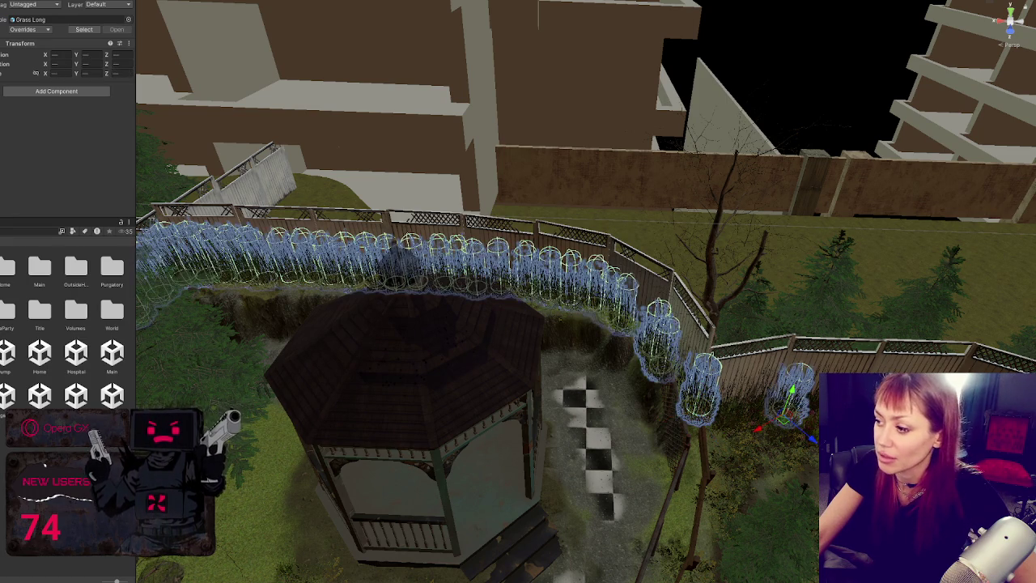
key(shift+h)
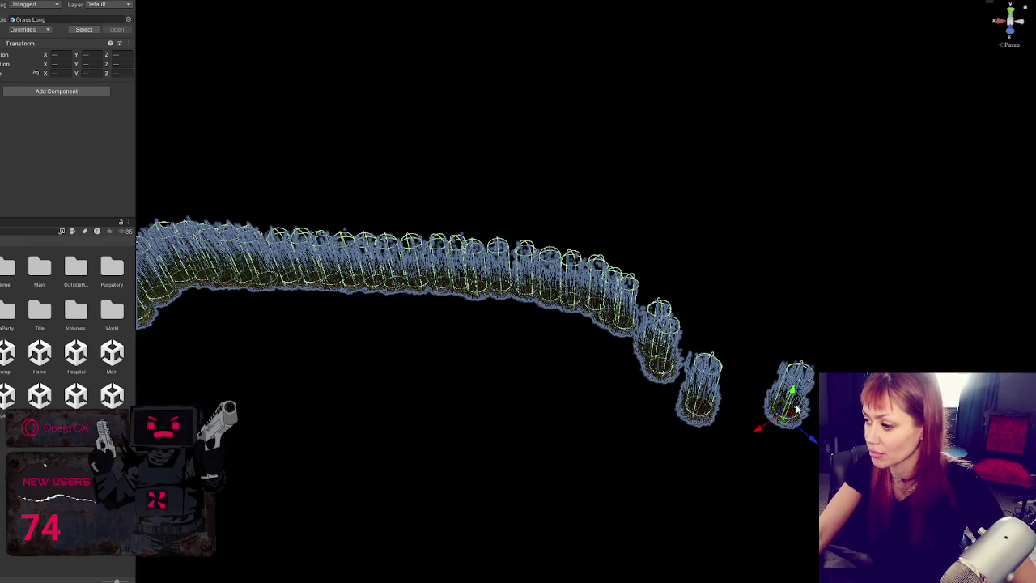
click(797, 409)
click(793, 396)
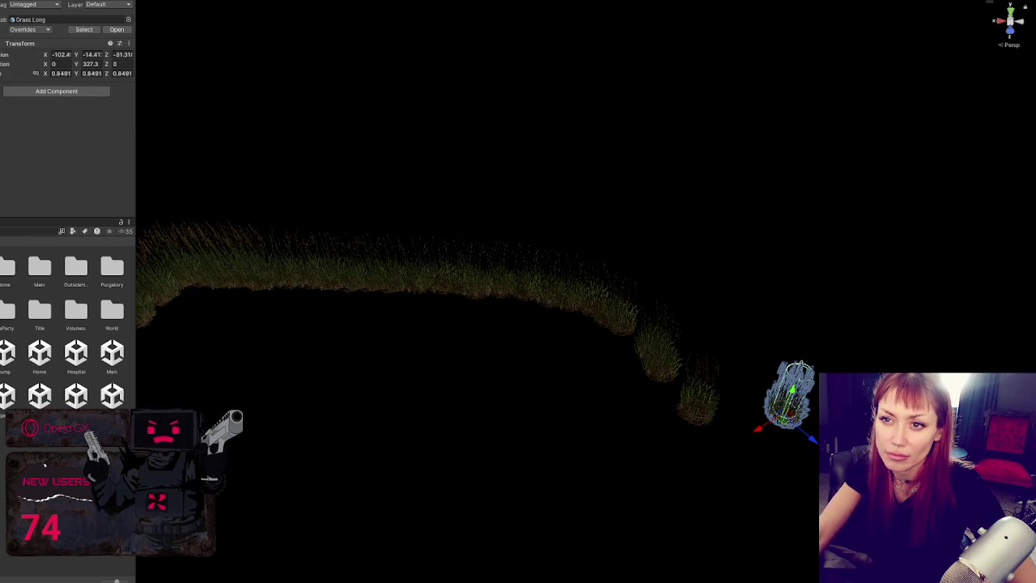
Exit isolation, undo the grass clump back onto the fence, and lower the row slightly
click(356, 117)
key(shift+h)
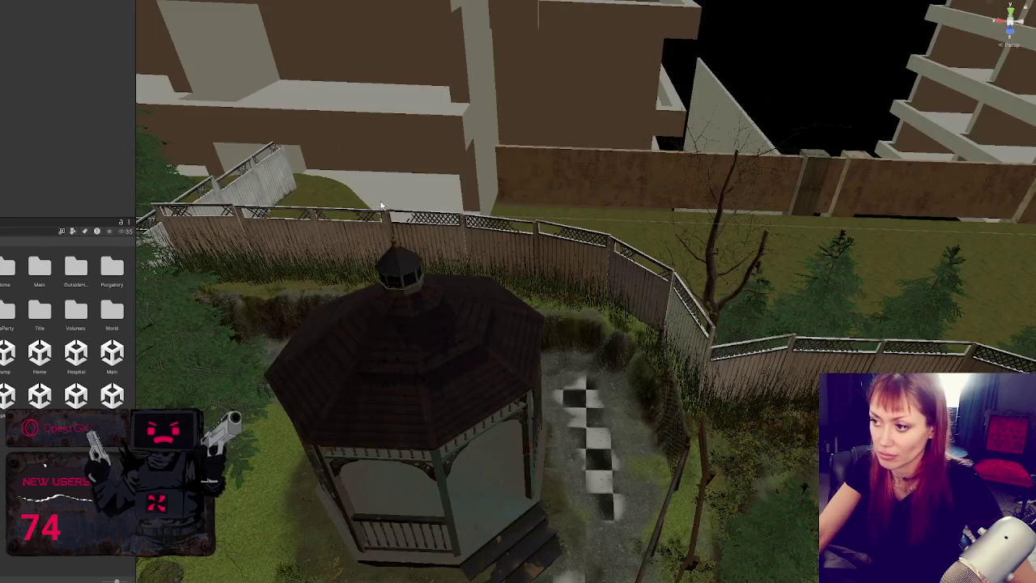
key(ctrl+z)
key(ctrl+z)
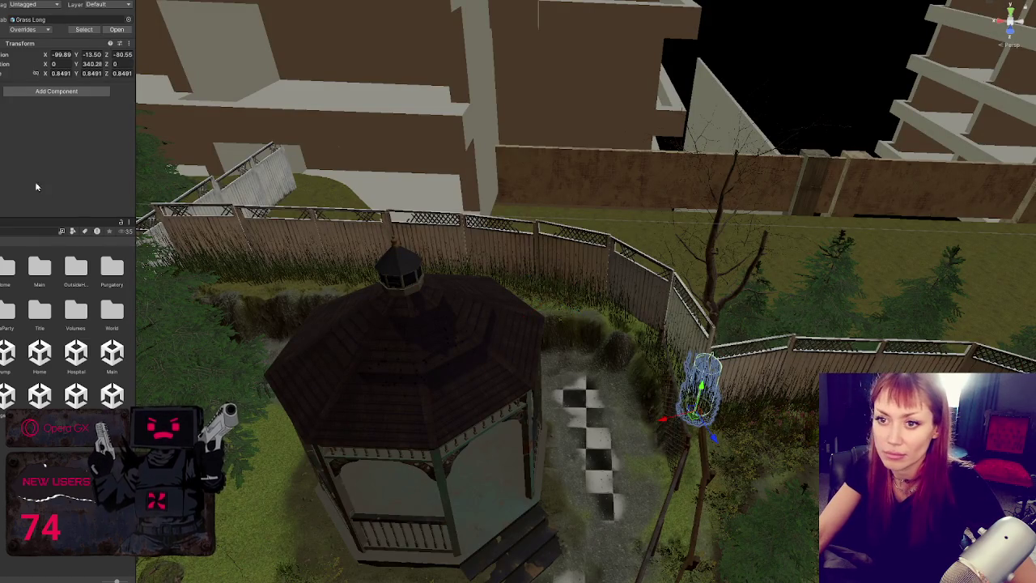
key(ctrl+z)
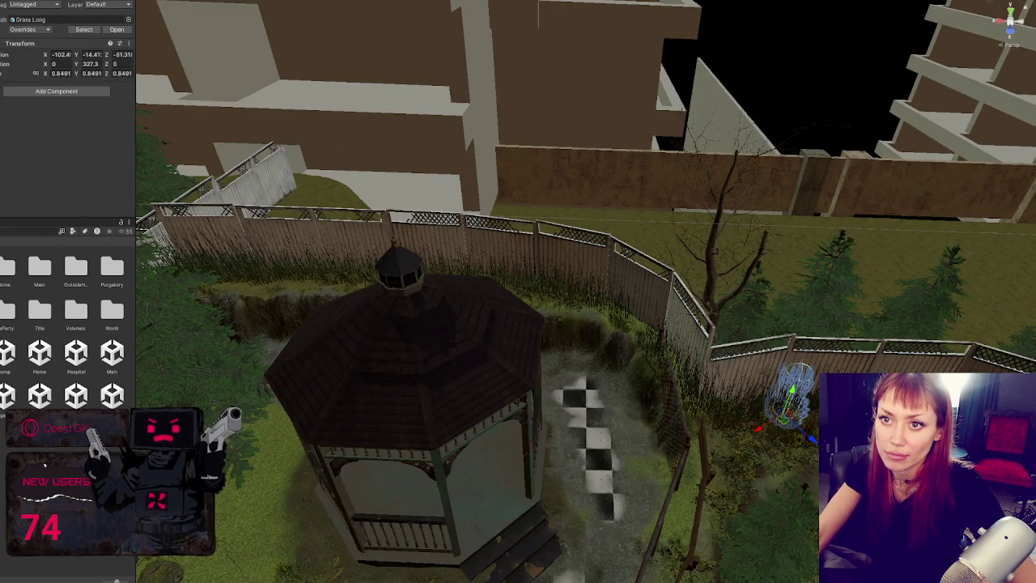
key(ctrl+z)
key(ctrl+z)
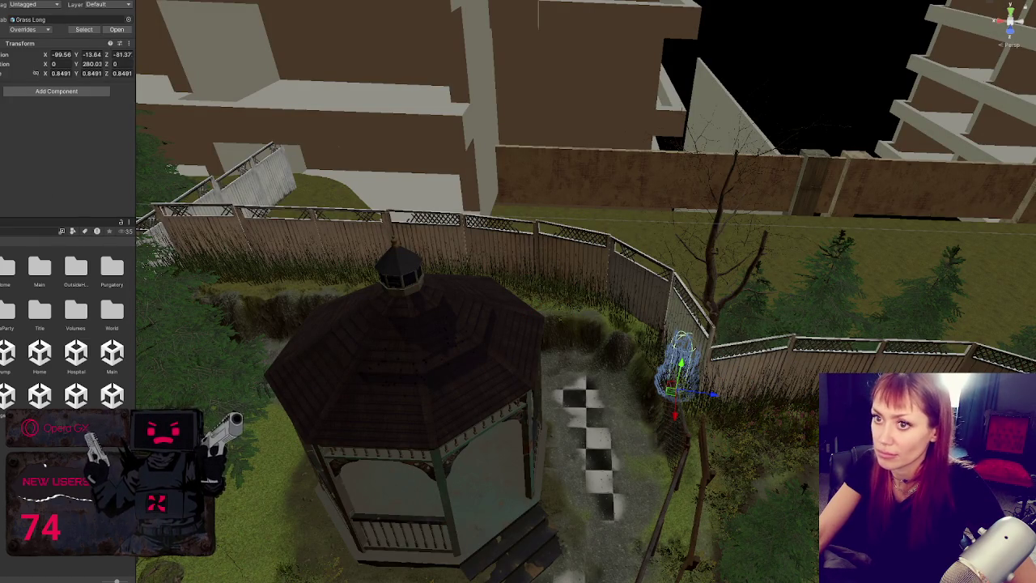
key(ctrl+z)
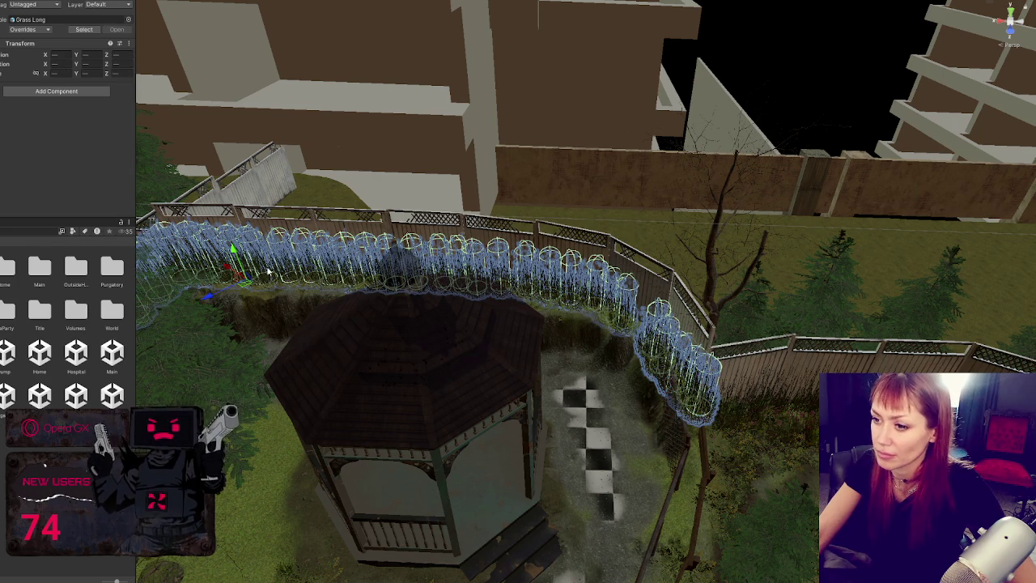
drag(235, 250, 237, 258)
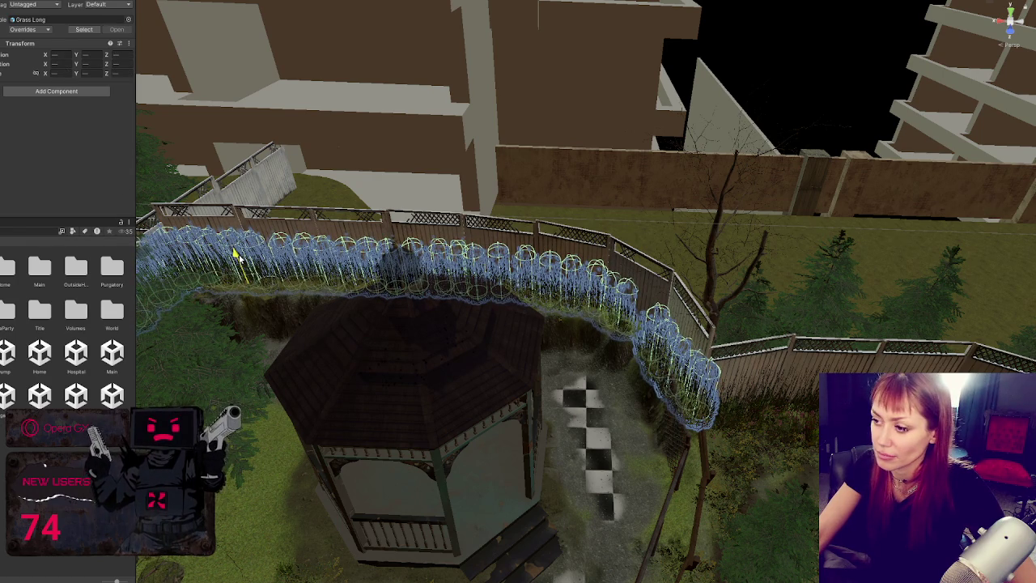
shift+click(293, 307)
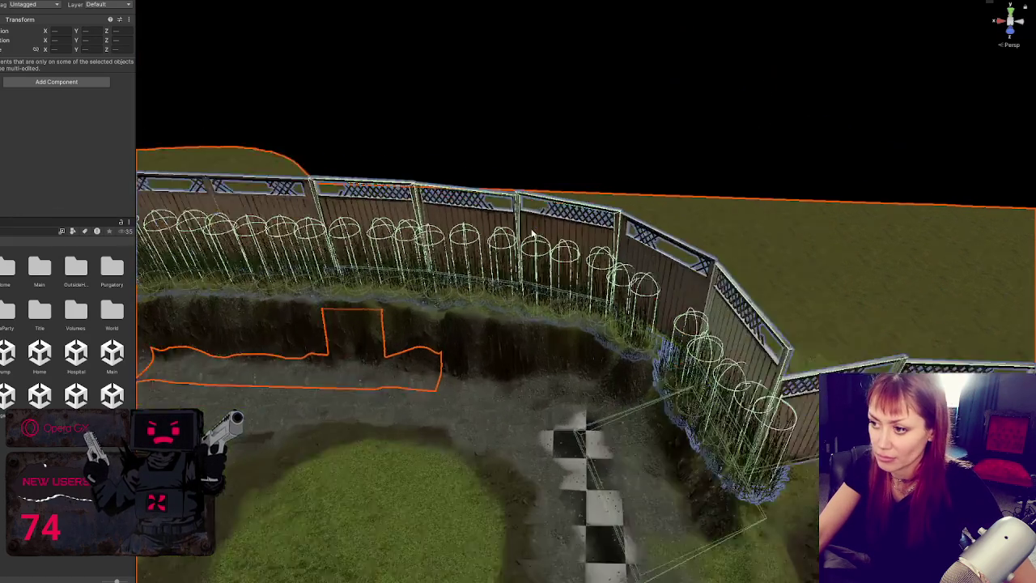
click(351, 335)
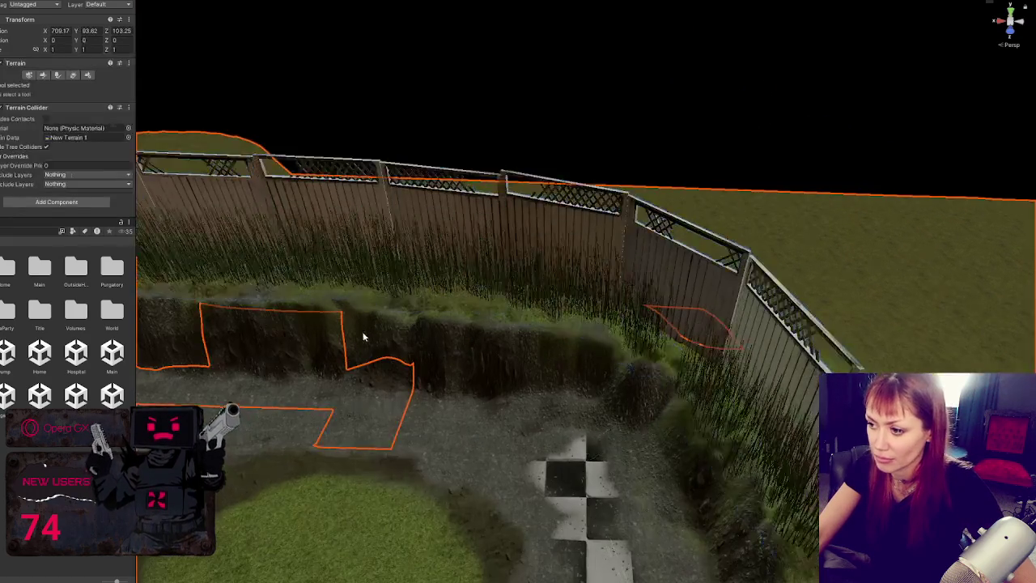
Switch the terrain painting tool to Set Height mode
click(44, 75)
click(31, 86)
click(36, 111)
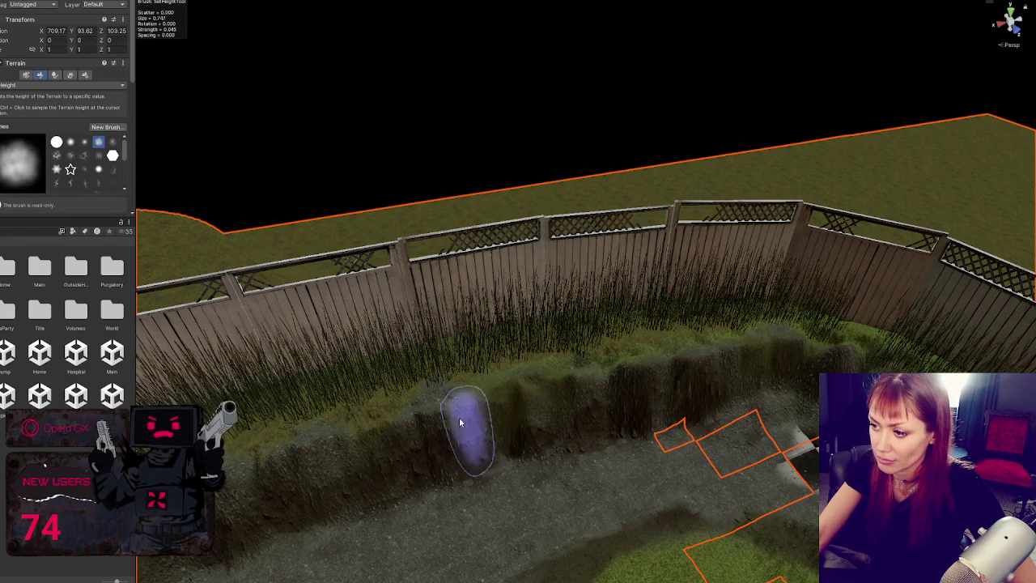
scroll(440, 393, up, 5)
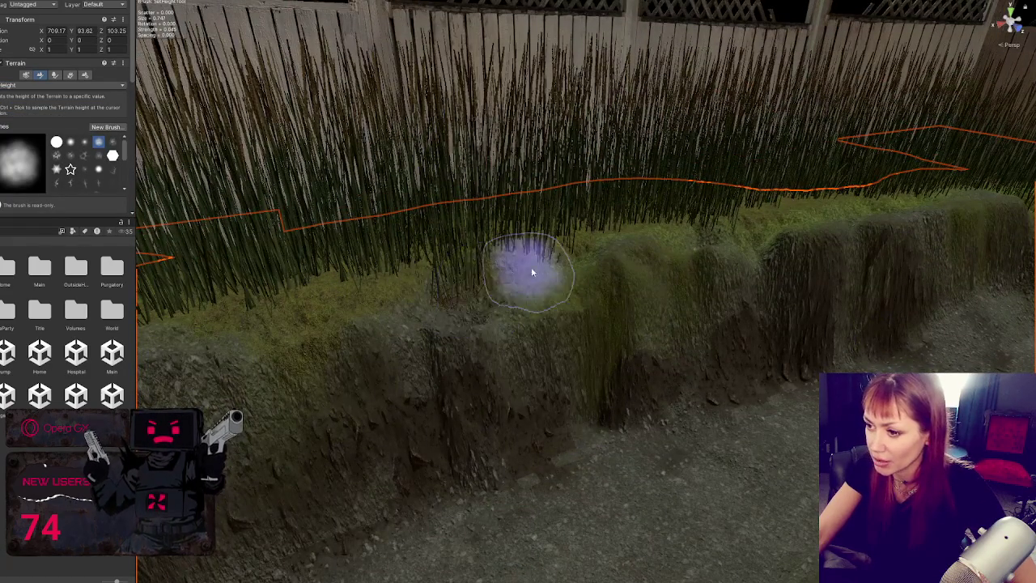
Flatten the bank below the fence and the mound's left slope and front face
mouse_move(463, 324)
mouse_down()
mouse_move(450, 381)
mouse_move(405, 451)
mouse_move(282, 493)
mouse_move(335, 446)
mouse_move(277, 430)
mouse_move(370, 390)
mouse_move(291, 299)
mouse_move(504, 373)
mouse_move(471, 403)
mouse_move(671, 351)
mouse_up()
scroll(671, 351, up, 2)
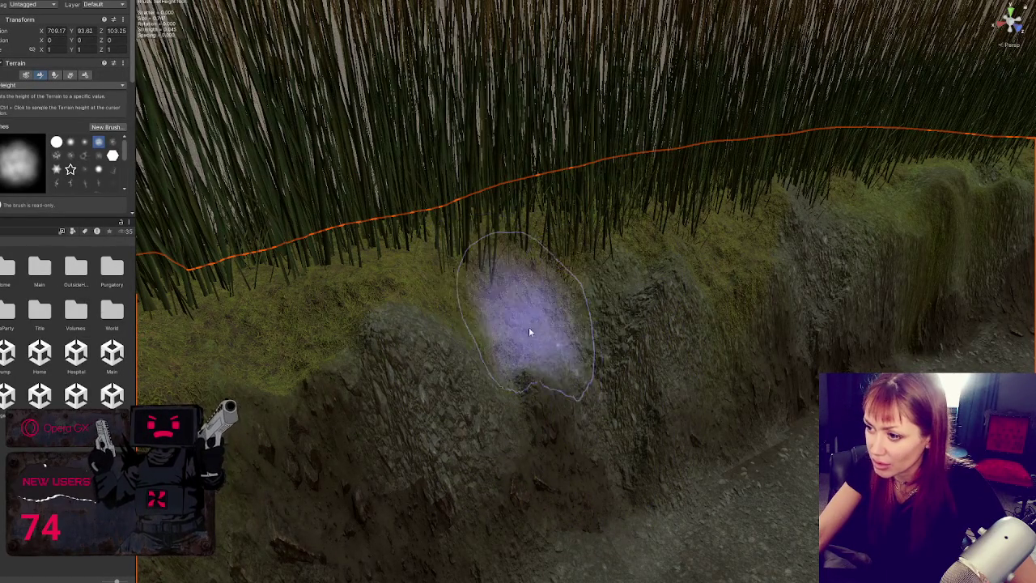
mouse_move(387, 314)
mouse_down()
mouse_move(418, 430)
mouse_move(430, 307)
mouse_move(383, 322)
mouse_move(384, 411)
mouse_move(386, 382)
mouse_up()
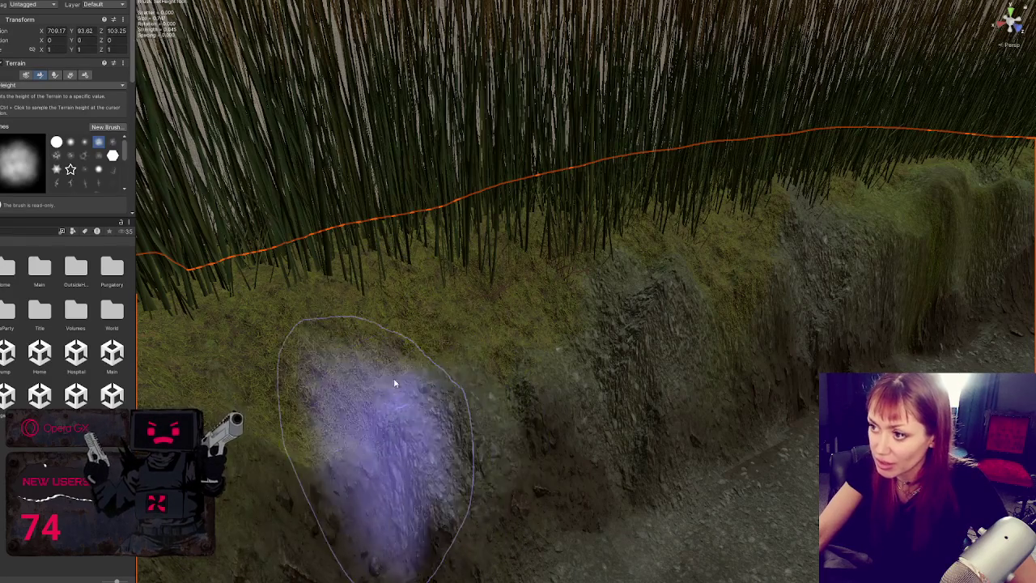
scroll(386, 381, up, 2)
mouse_move(350, 321)
mouse_down()
mouse_move(364, 374)
mouse_move(338, 430)
mouse_move(398, 486)
mouse_move(453, 499)
mouse_up()
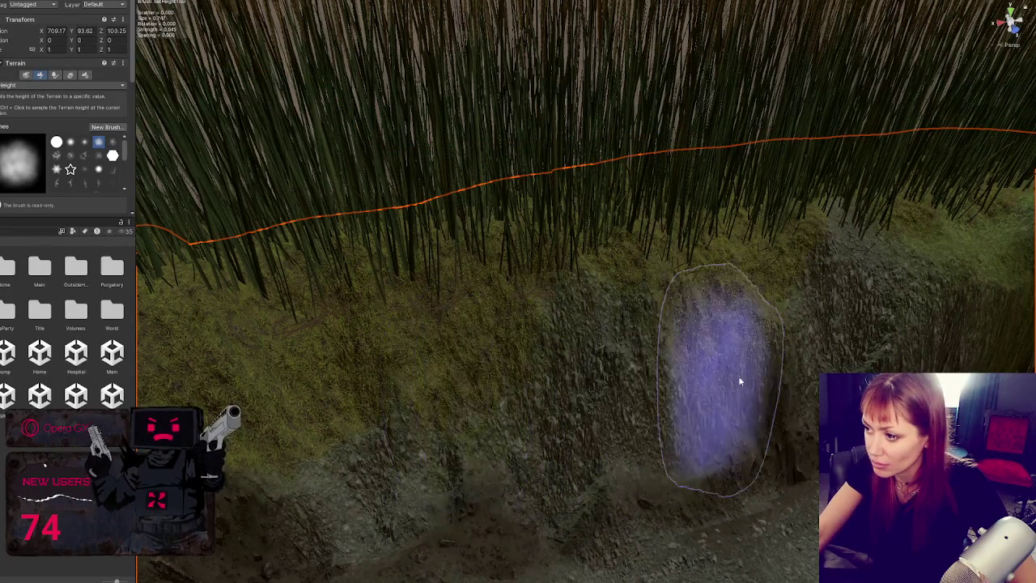
Level the raised section of the bank to the set height
scroll(525, 356, up, 3)
scroll(564, 347, down, 2)
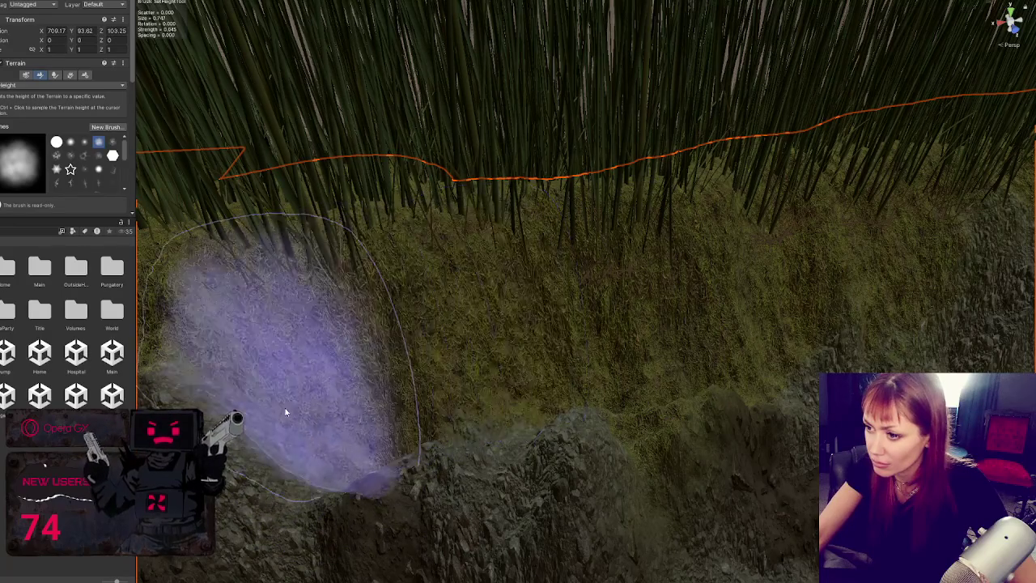
scroll(490, 485, down, 2)
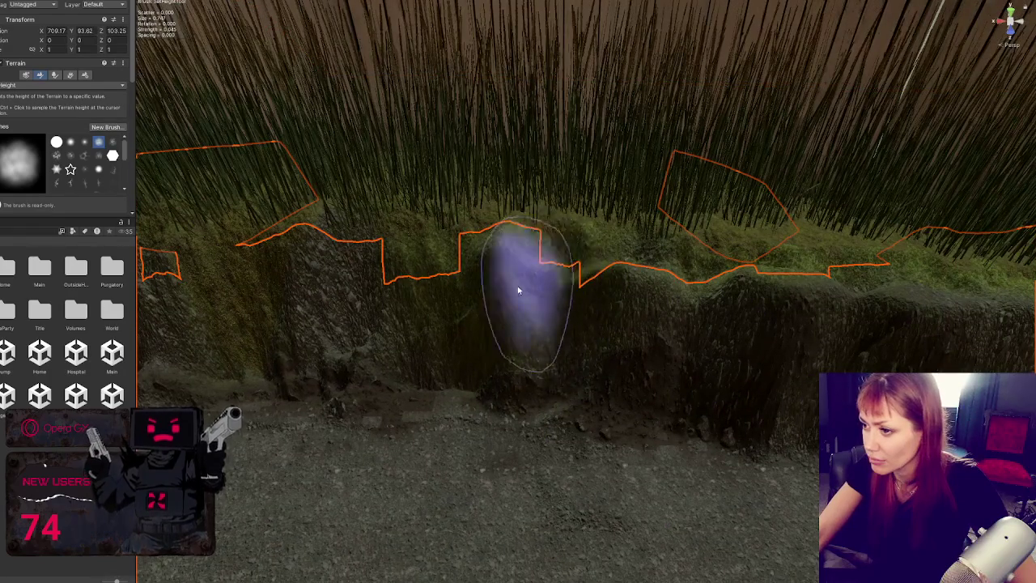
mouse_move(519, 291)
mouse_down()
mouse_move(505, 282)
mouse_move(558, 273)
mouse_move(478, 289)
mouse_move(423, 293)
mouse_move(489, 279)
mouse_move(365, 290)
mouse_move(515, 338)
mouse_up()
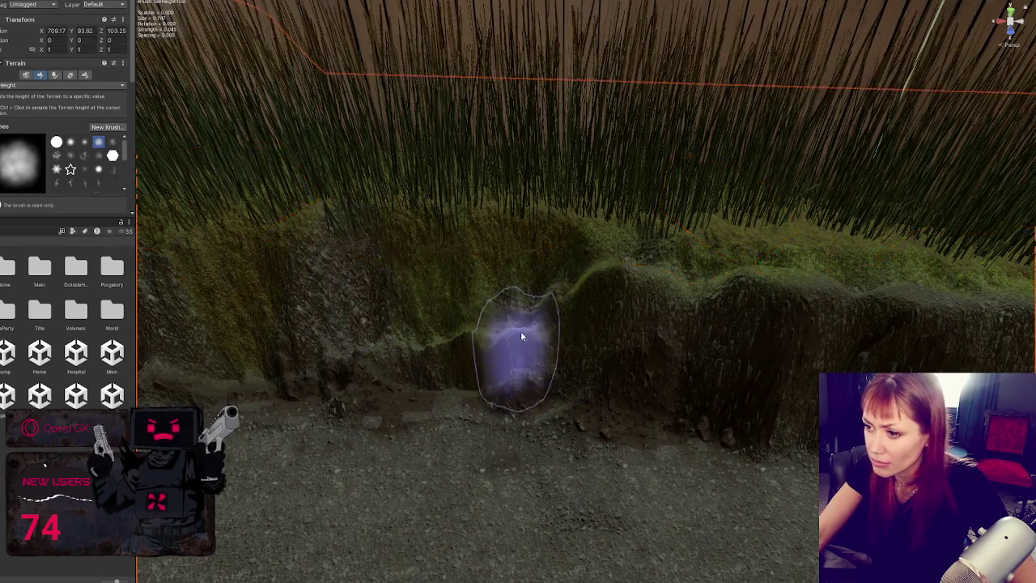
scroll(516, 338, up, 3)
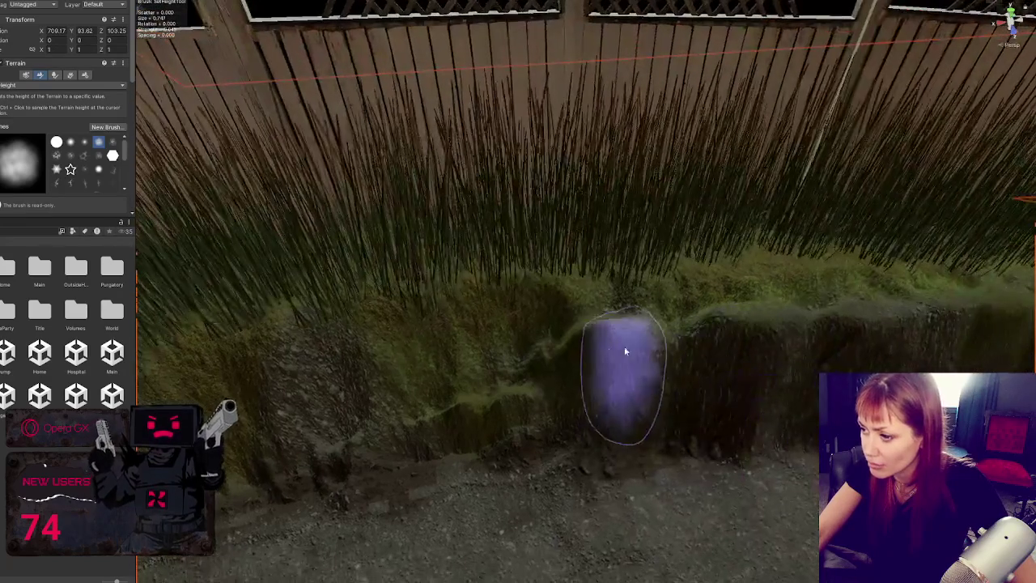
Reshape the bank beside the dirt path into a new level ridge
mouse_move(625, 350)
mouse_down()
mouse_move(575, 334)
mouse_move(611, 361)
mouse_move(566, 336)
mouse_move(529, 385)
mouse_up()
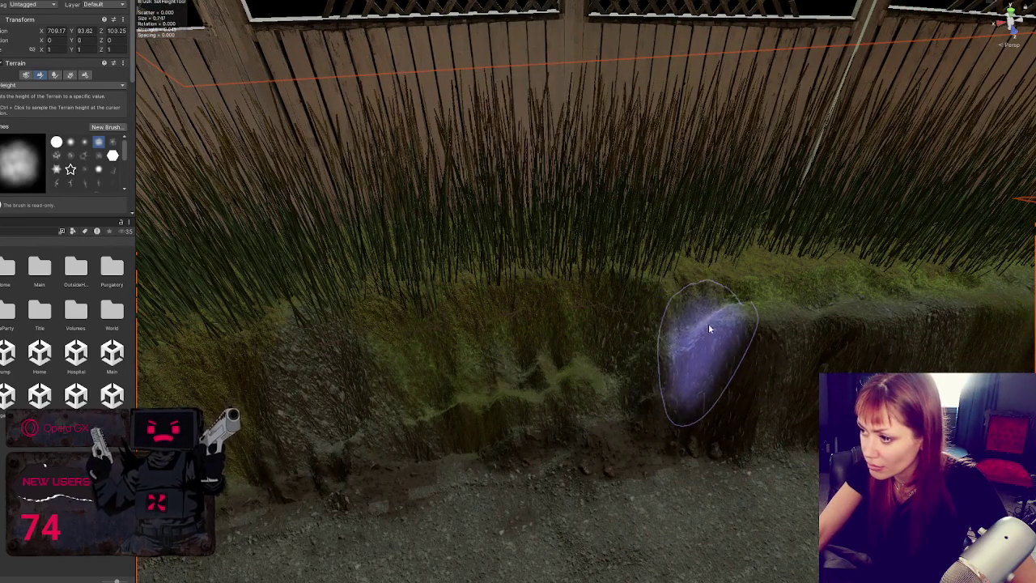
scroll(706, 319, down, 2)
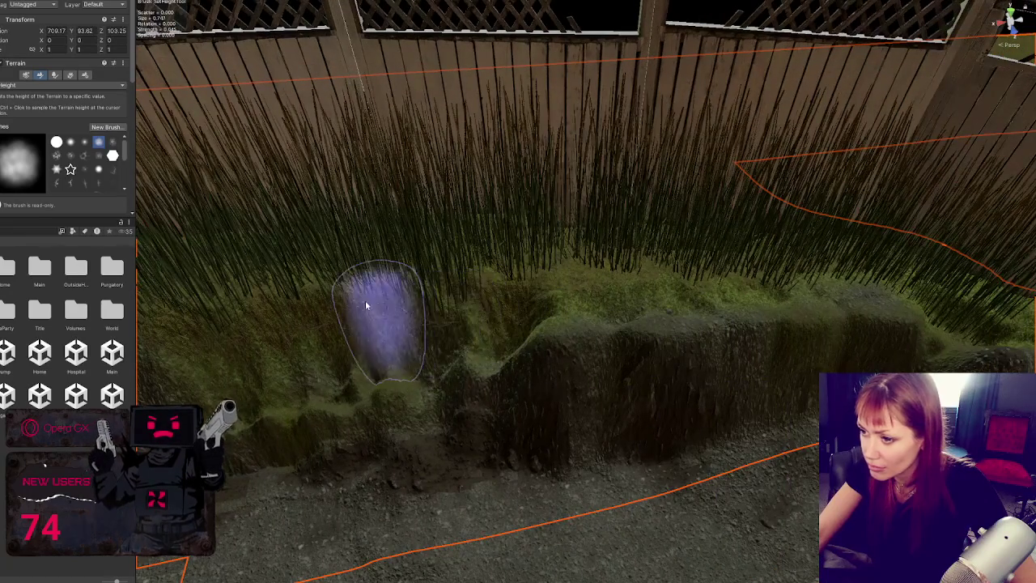
scroll(377, 305, down, 1)
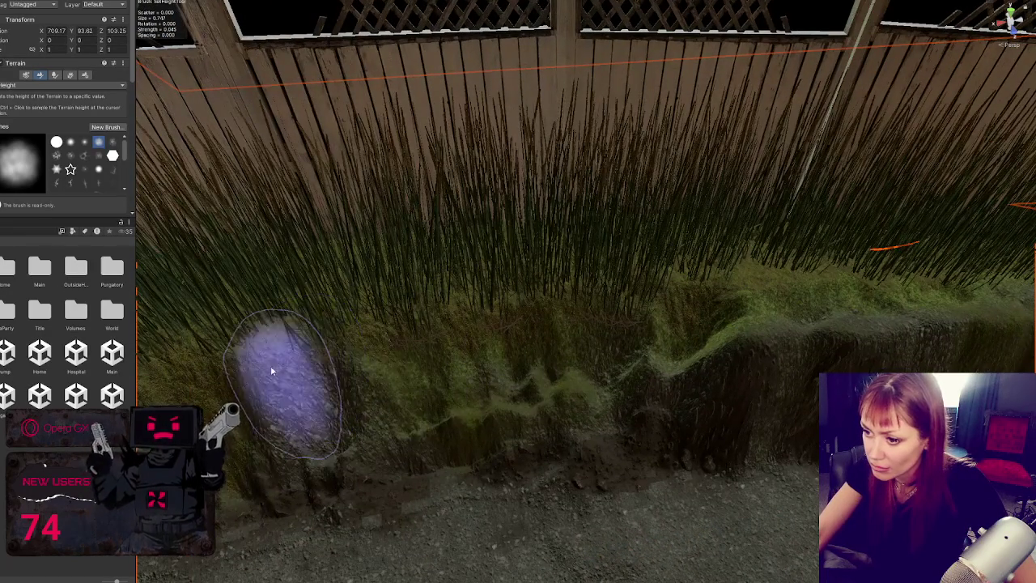
scroll(324, 356, up, 2)
scroll(371, 342, down, 2)
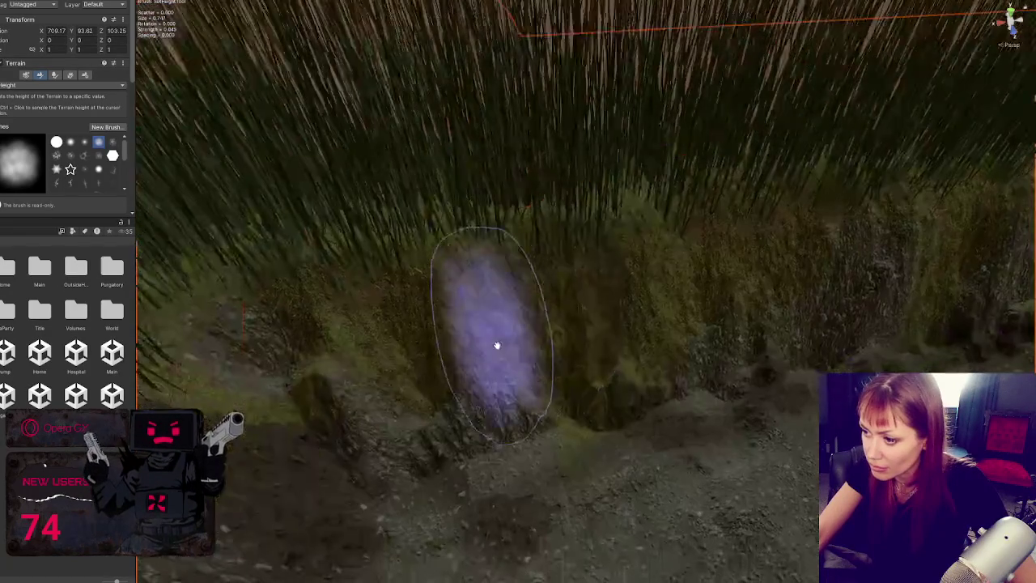
scroll(440, 397, up, 2)
scroll(486, 372, down, 2)
scroll(534, 324, up, 2)
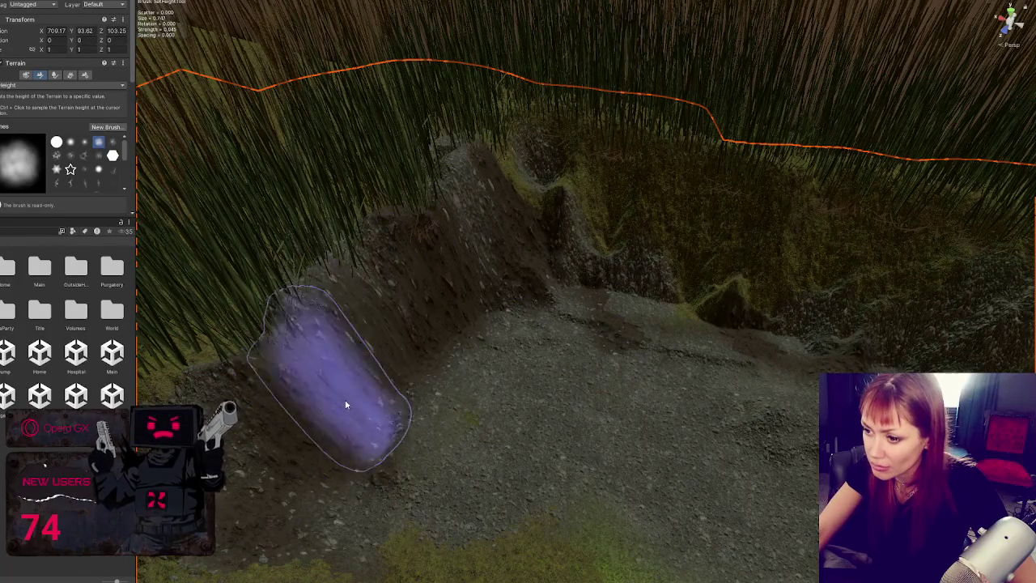
scroll(356, 390, down, 2)
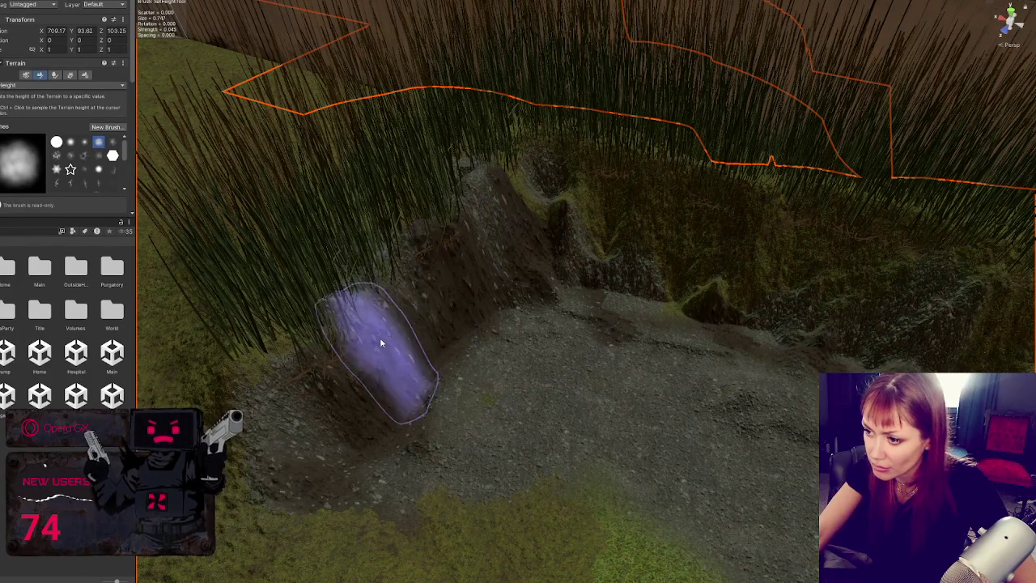
Flatten the ridge on the mound and raise the slope into a grassy ridge
mouse_move(513, 231)
mouse_down()
mouse_move(419, 264)
mouse_move(335, 312)
mouse_move(323, 289)
mouse_move(358, 277)
mouse_move(411, 316)
mouse_up()
mouse_move(520, 365)
mouse_down()
mouse_move(573, 323)
mouse_move(543, 331)
mouse_move(597, 343)
mouse_move(416, 284)
mouse_move(601, 358)
mouse_move(691, 436)
mouse_move(523, 331)
mouse_move(559, 302)
mouse_move(526, 266)
mouse_move(502, 271)
mouse_move(478, 344)
mouse_move(510, 374)
mouse_move(587, 304)
mouse_move(587, 266)
mouse_move(561, 294)
mouse_move(545, 350)
mouse_move(608, 388)
mouse_move(761, 397)
mouse_move(566, 347)
mouse_move(665, 324)
mouse_move(763, 224)
mouse_move(596, 296)
mouse_move(640, 231)
mouse_move(583, 259)
mouse_up()
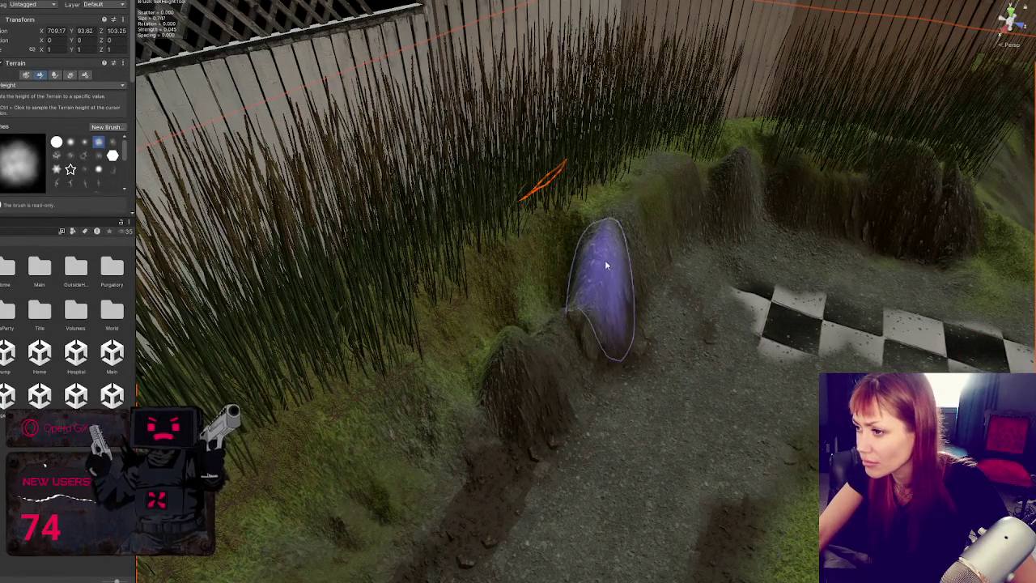
mouse_move(523, 298)
mouse_down()
mouse_move(638, 264)
mouse_move(587, 245)
mouse_move(622, 241)
mouse_move(550, 278)
mouse_up()
mouse_move(420, 335)
mouse_down()
mouse_move(543, 300)
mouse_move(521, 274)
mouse_up()
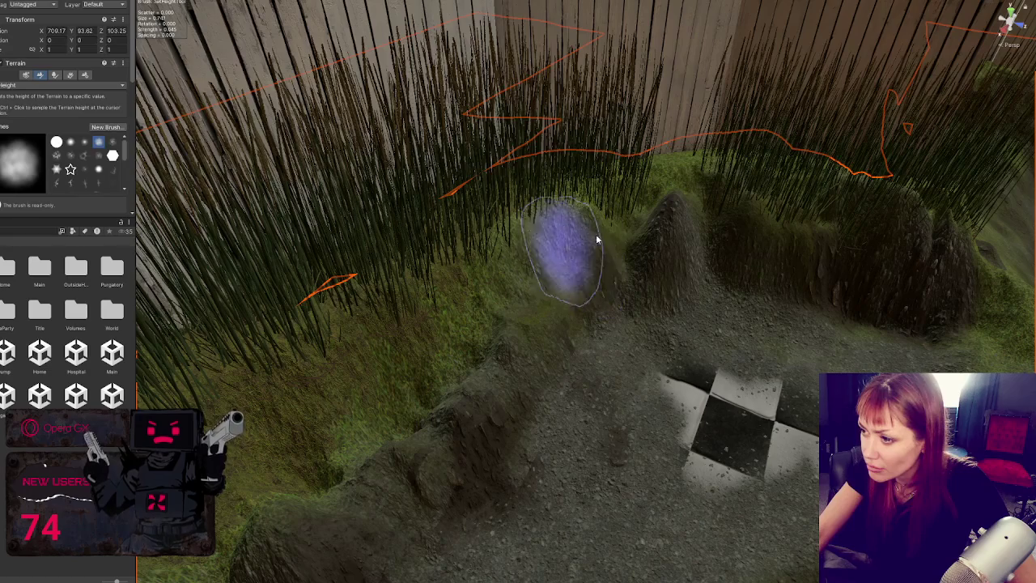
mouse_move(566, 255)
mouse_down()
mouse_move(462, 300)
mouse_move(397, 364)
mouse_up()
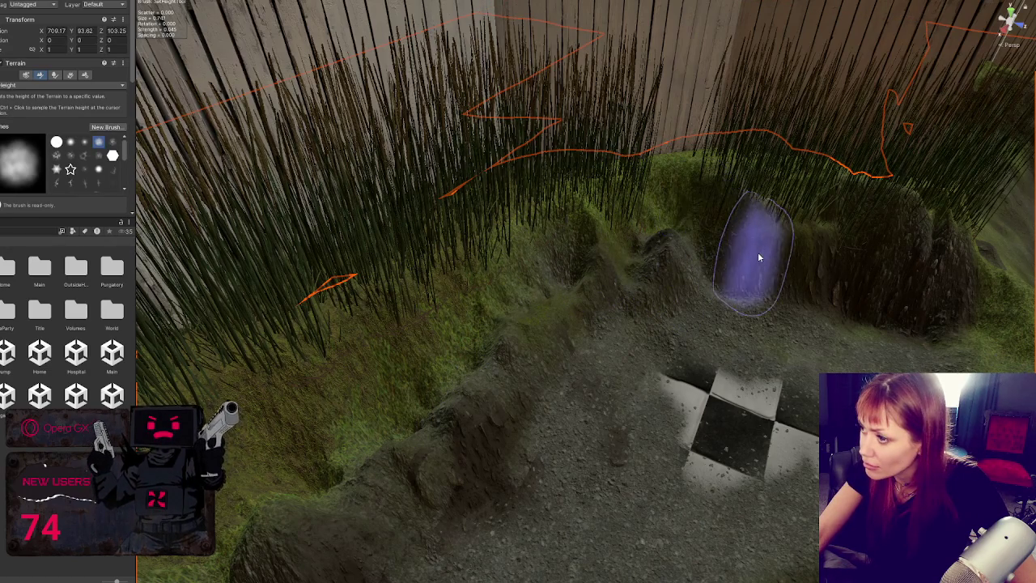
Orbit the view around the pit to face the fence and bank
drag(919, 291, 670, 272)
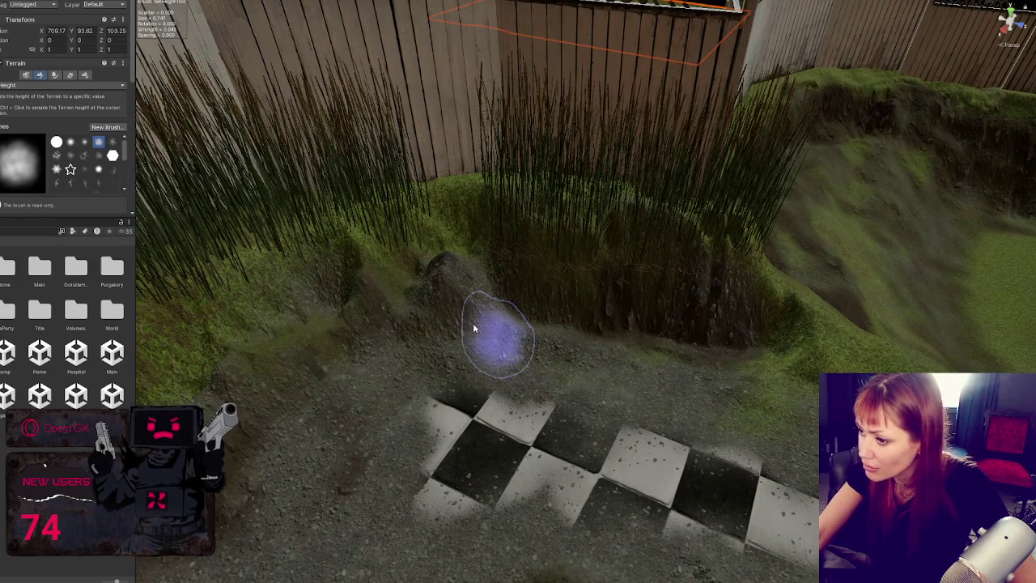
drag(324, 416, 479, 232)
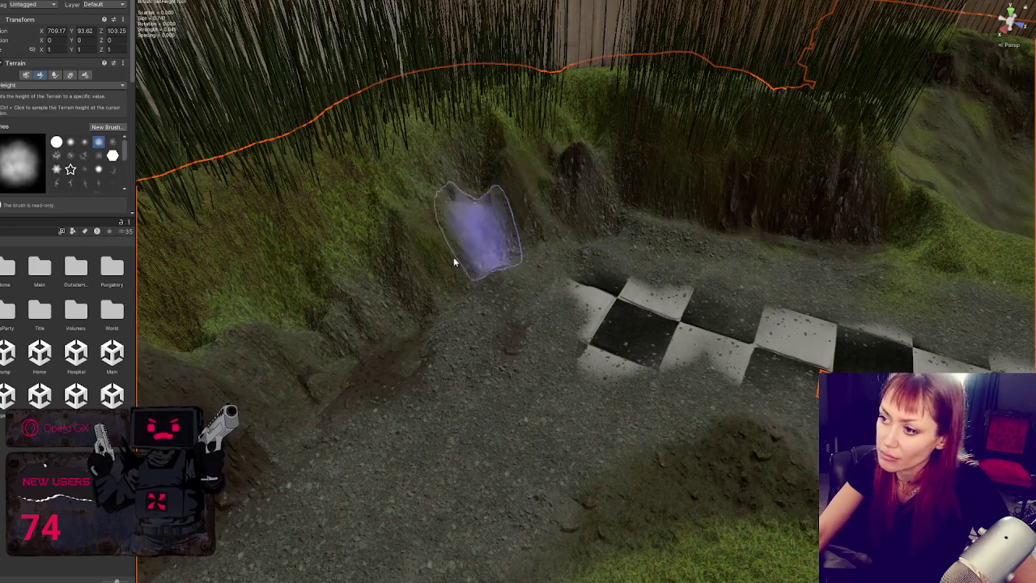
scroll(573, 212, down, 3)
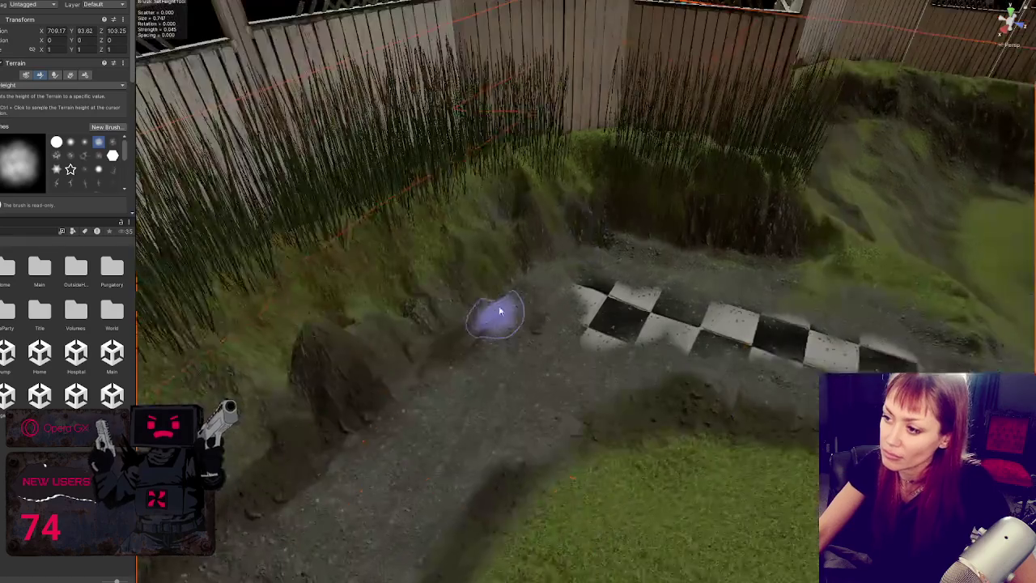
scroll(497, 312, up, 2)
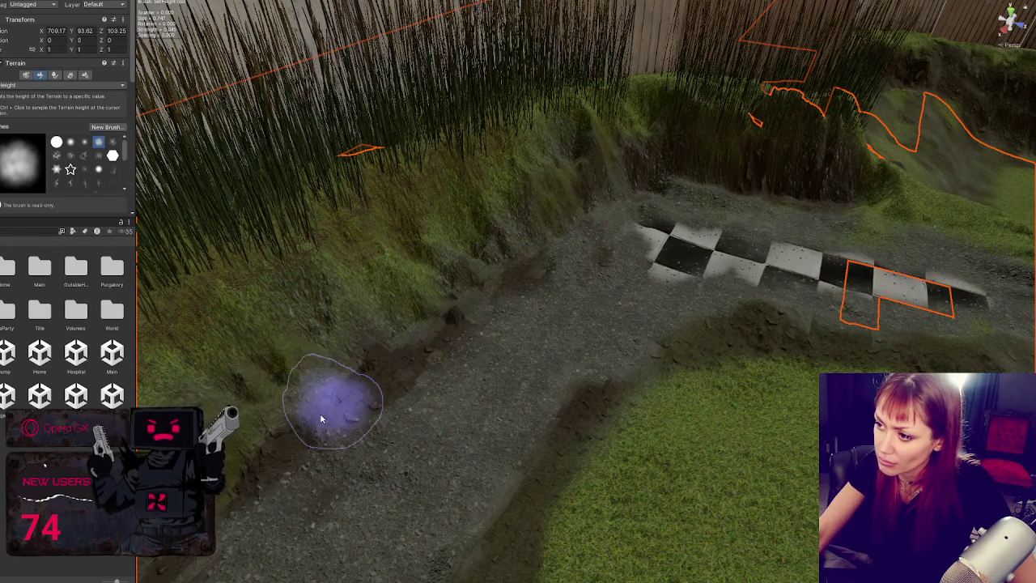
scroll(362, 370, up, 2)
scroll(388, 356, down, 2)
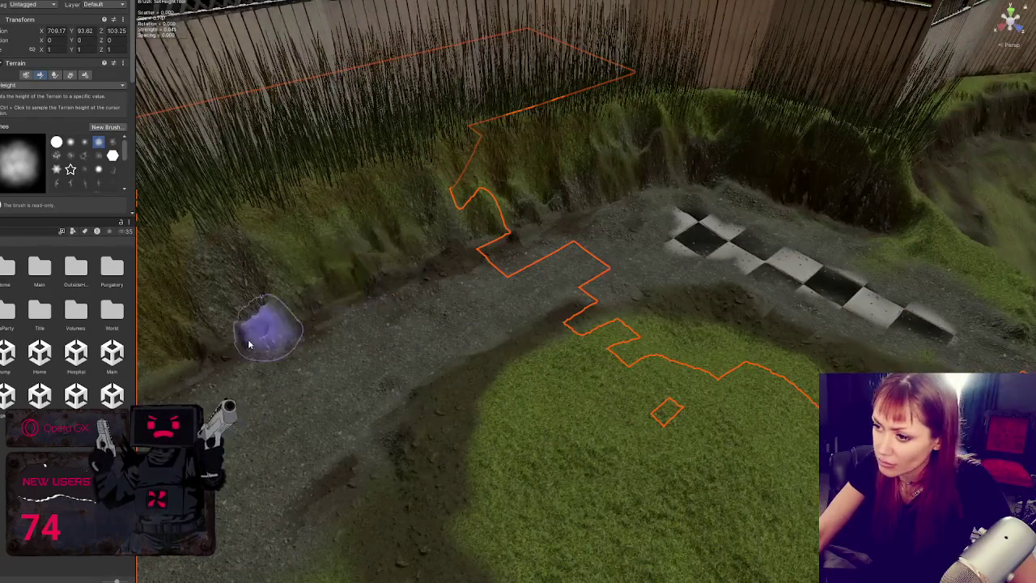
scroll(355, 306, up, 3)
scroll(356, 319, down, 1)
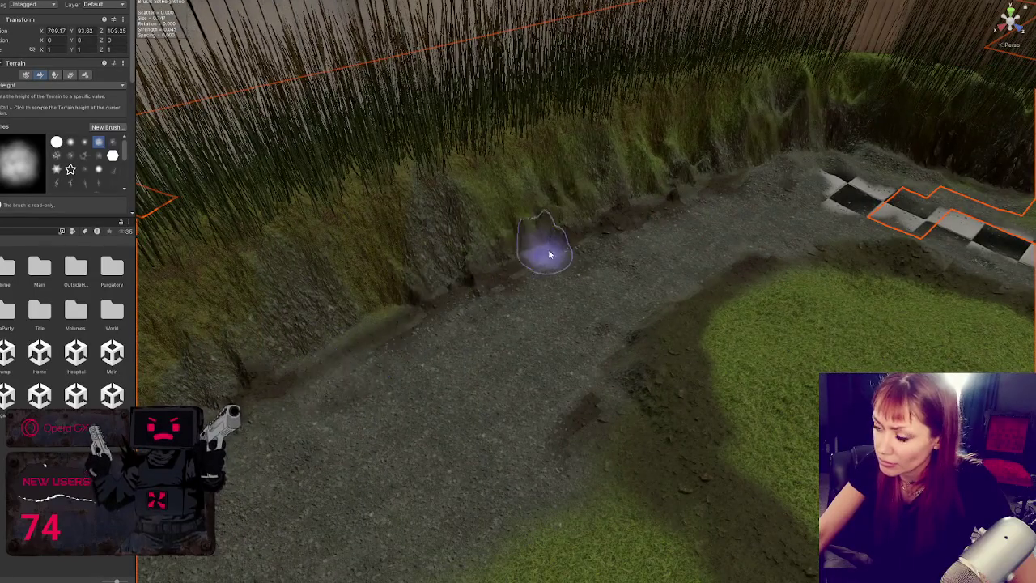
scroll(550, 254, down, 3)
scroll(417, 353, up, 2)
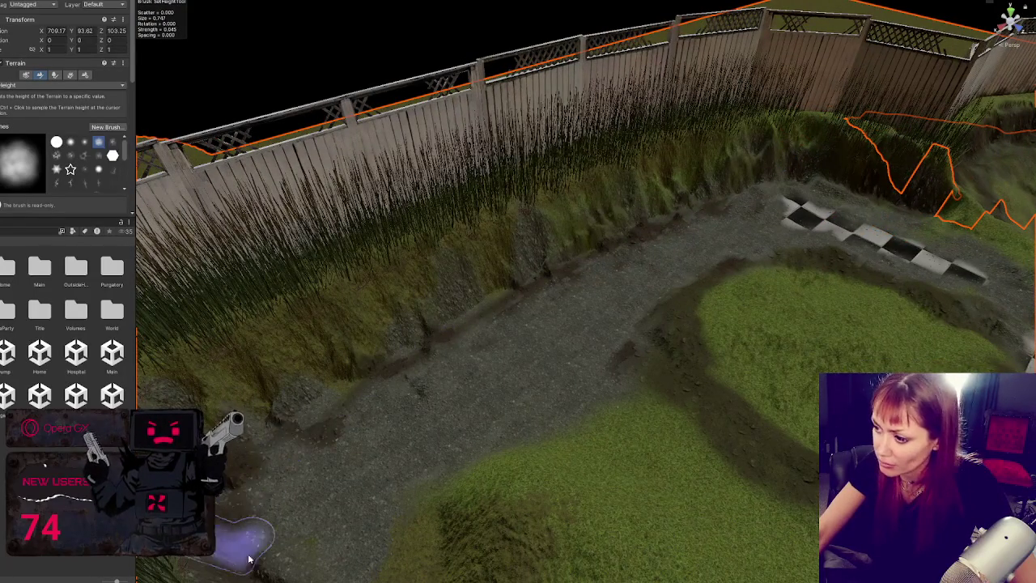
drag(453, 444, 451, 424)
mouse_move(486, 263)
mouse_down()
mouse_move(705, 291)
mouse_move(499, 285)
mouse_up()
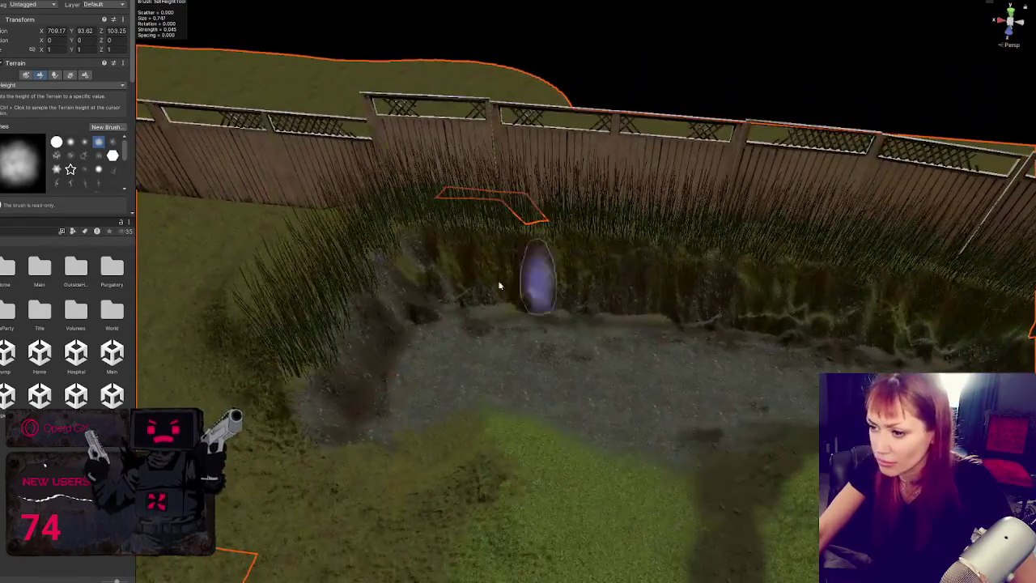
Switch to Smooth Height and smooth the bank and ditch along the fence
click(33, 85)
click(42, 178)
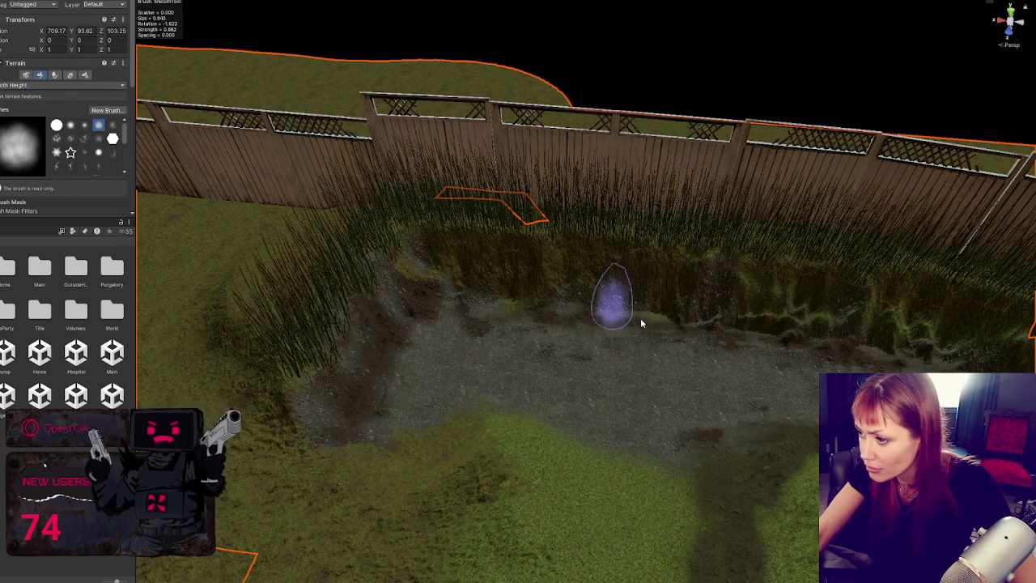
mouse_move(815, 350)
mouse_down()
mouse_move(720, 323)
mouse_move(499, 322)
mouse_up()
drag(613, 323, 774, 376)
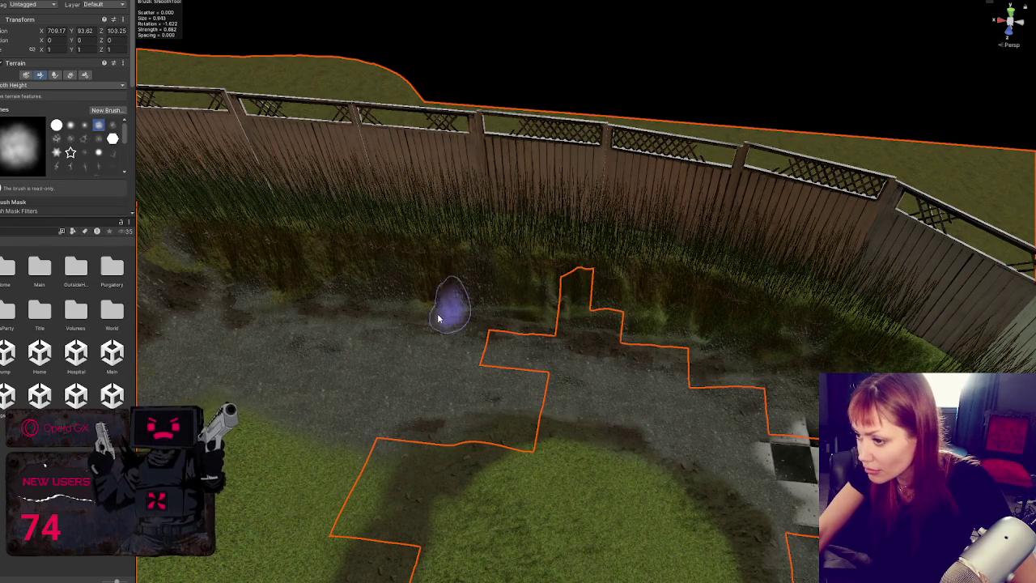
mouse_move(271, 375)
mouse_down()
mouse_move(513, 347)
mouse_move(356, 411)
mouse_up()
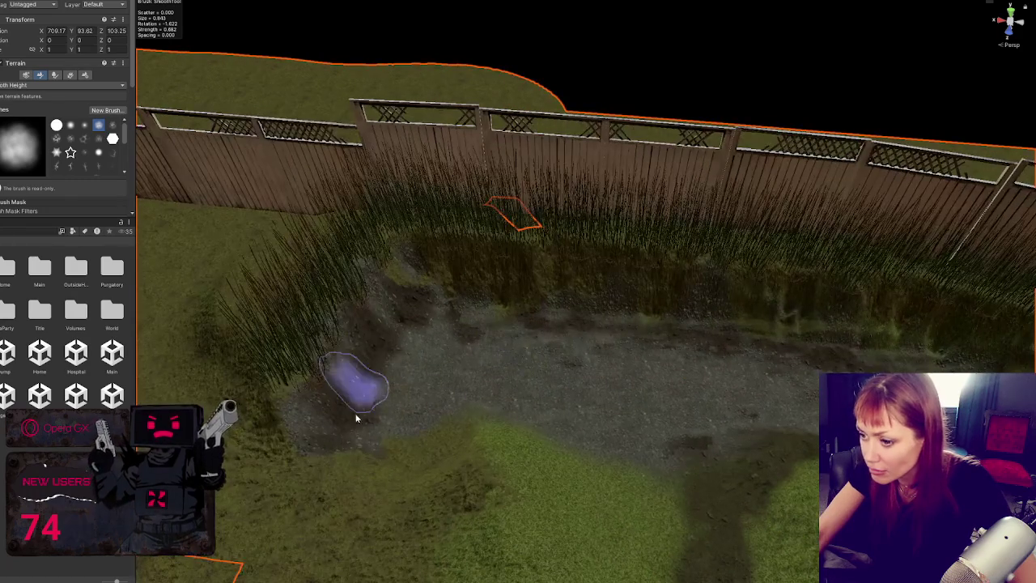
click(29, 84)
Switch to Paint Texture with the Pebbles_C_TerrainLayer layer at 0.05 brush strength
click(25, 189)
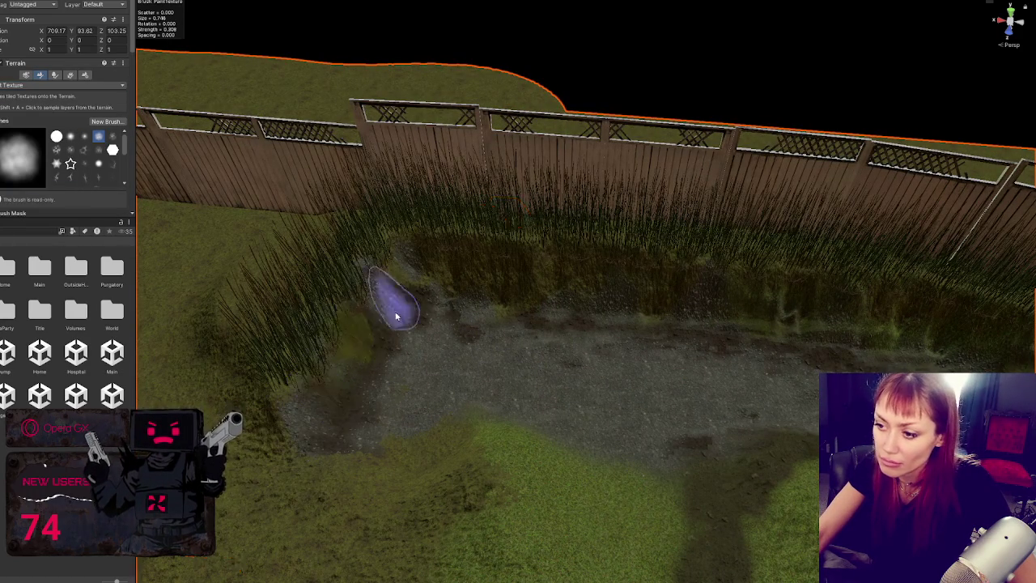
scroll(52, 154, down, 5)
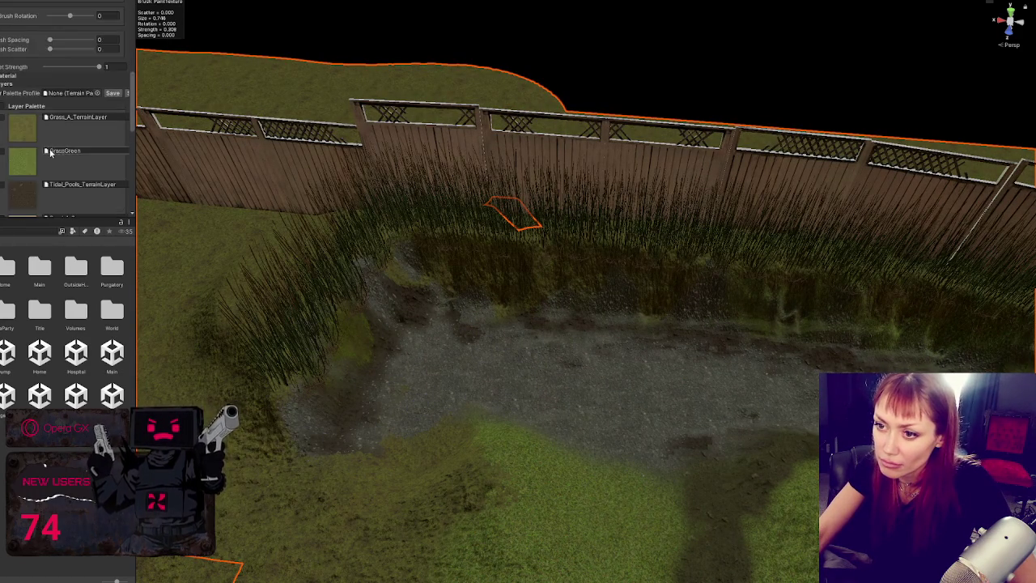
click(50, 142)
drag(350, 383, 339, 415)
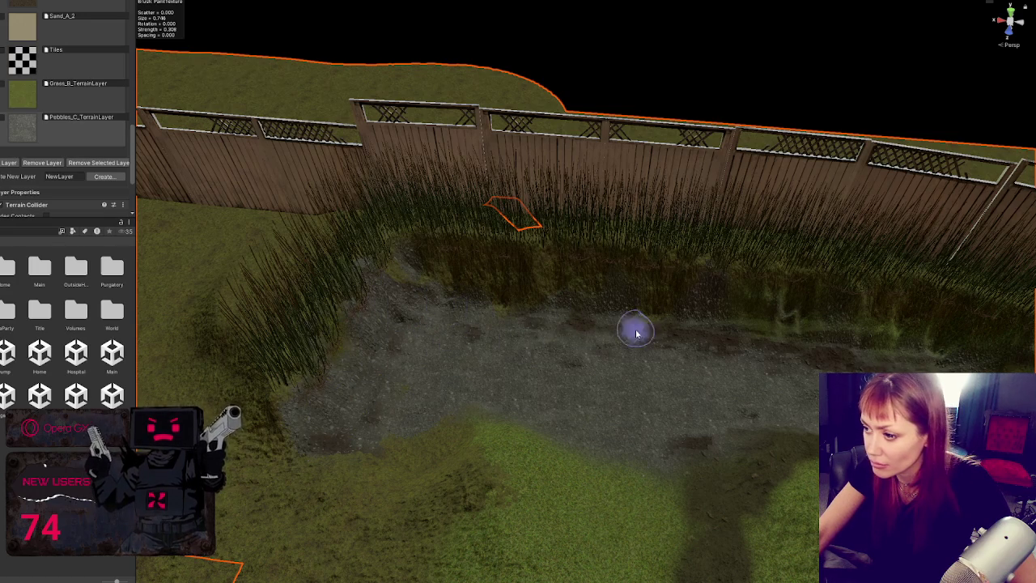
Paint a stroke of dark mud along the dirt path
mouse_move(401, 305)
mouse_down()
mouse_move(659, 342)
mouse_move(530, 338)
mouse_up()
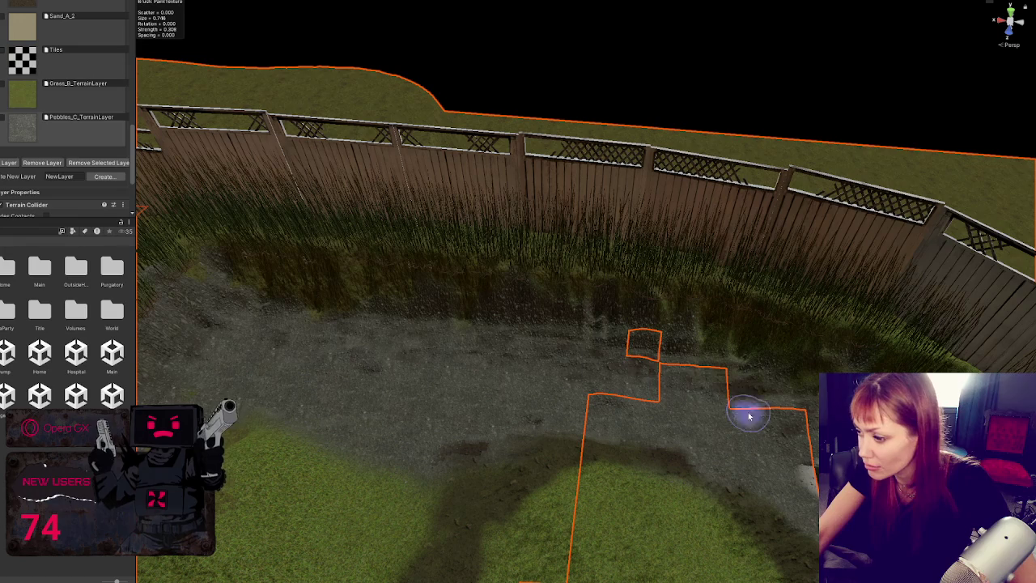
drag(712, 338, 710, 347)
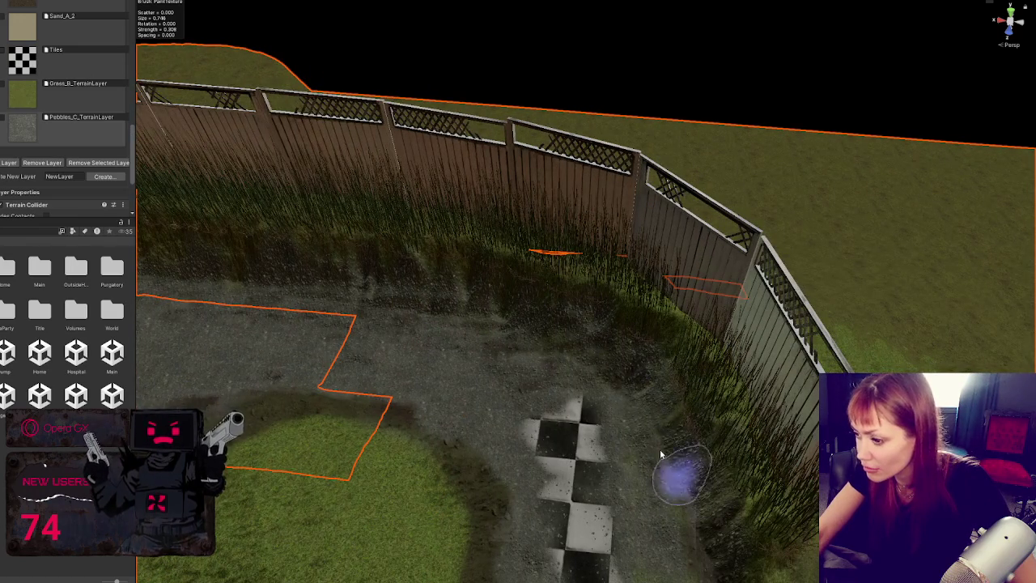
mouse_move(398, 313)
mouse_down()
mouse_move(608, 319)
mouse_move(97, 196)
mouse_up()
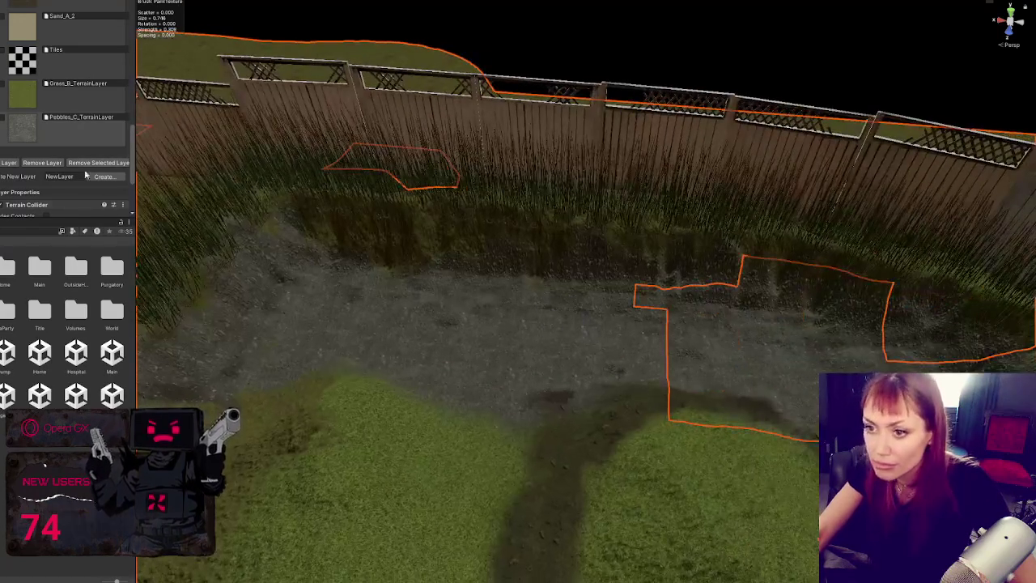
scroll(25, 32, up, 3)
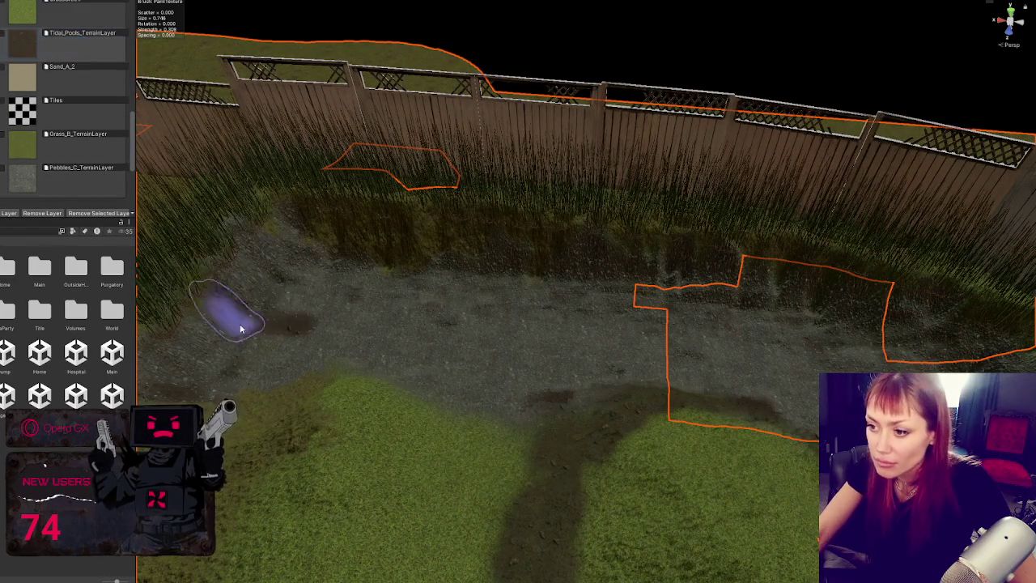
scroll(51, 139, up, 5)
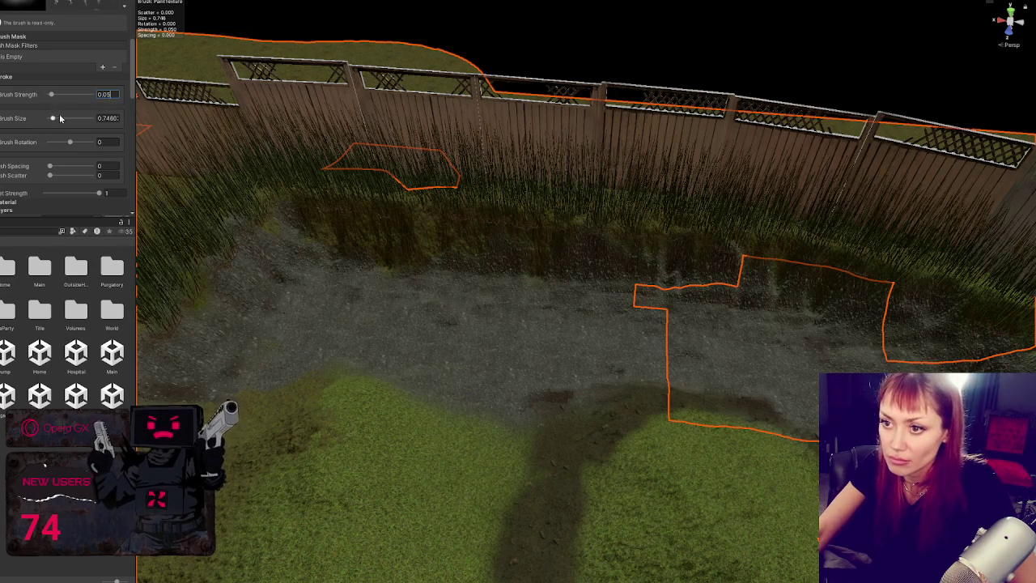
mouse_move(353, 302)
mouse_down()
mouse_move(462, 294)
mouse_move(351, 323)
mouse_move(396, 323)
mouse_move(453, 396)
mouse_move(610, 337)
mouse_move(808, 388)
mouse_up()
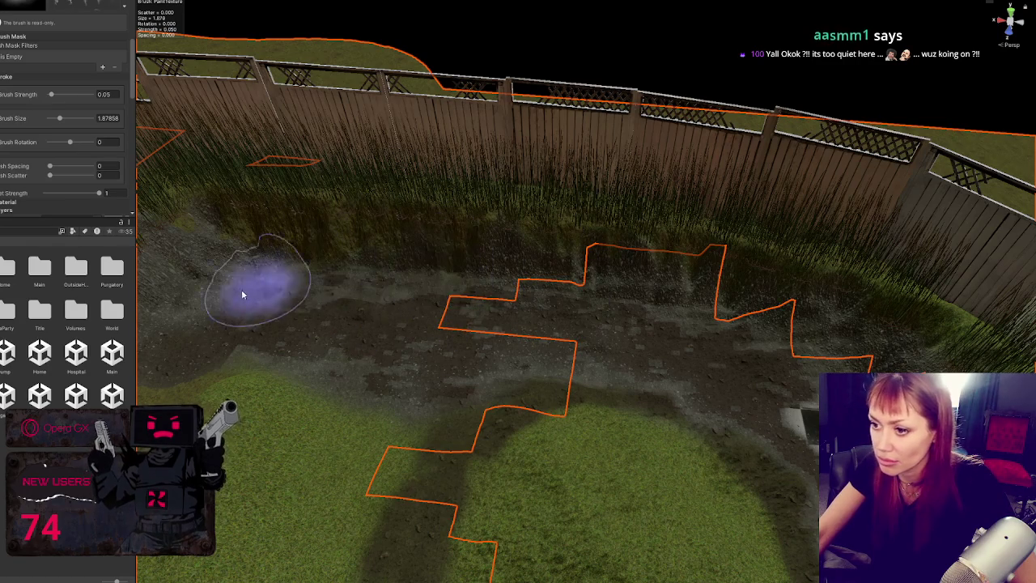
Spread grass texture back over the bare dirt on the left, middle, right and left edge
scroll(60, 118, down, 5)
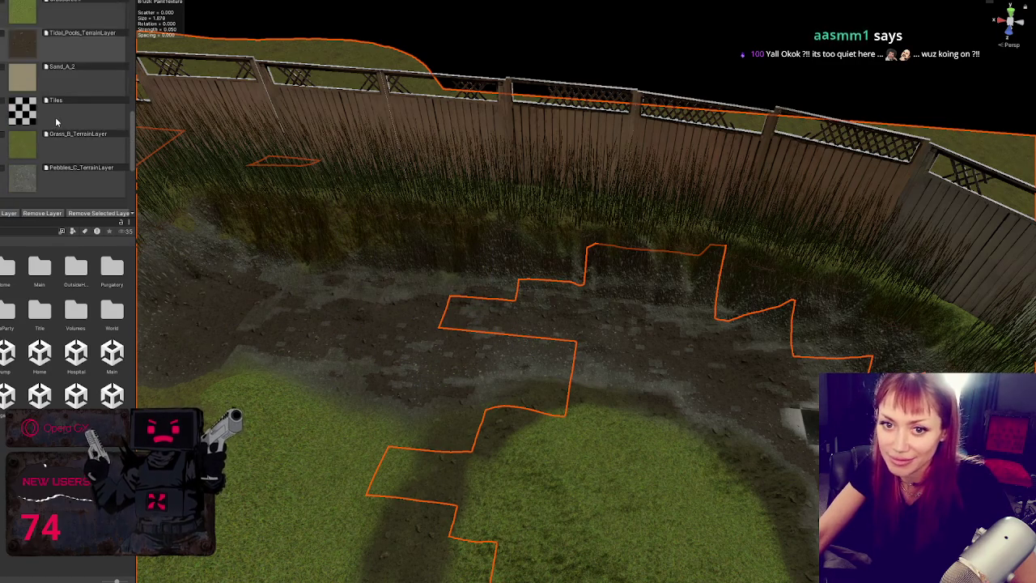
scroll(49, 126, down, 2)
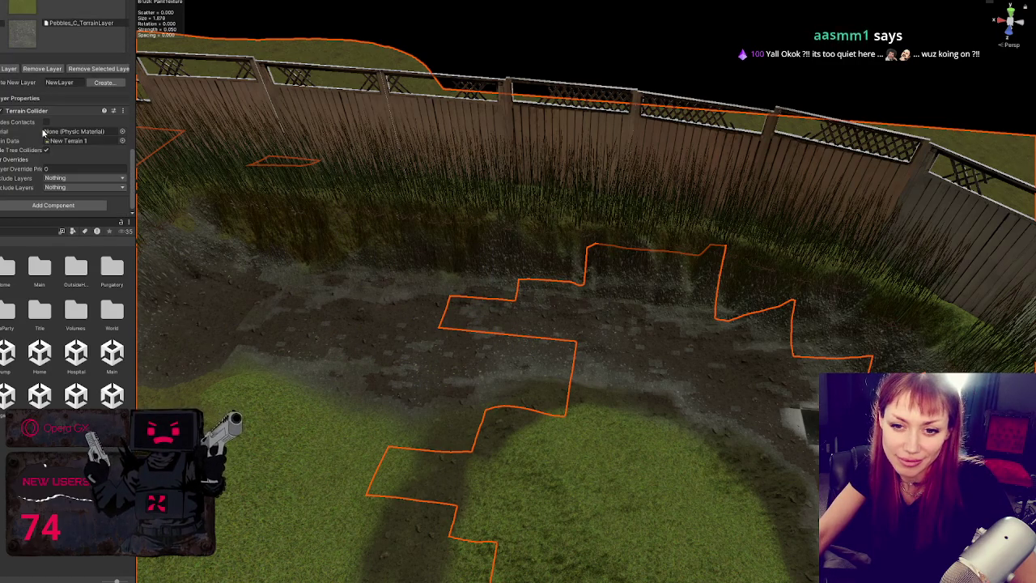
scroll(51, 134, up, 6)
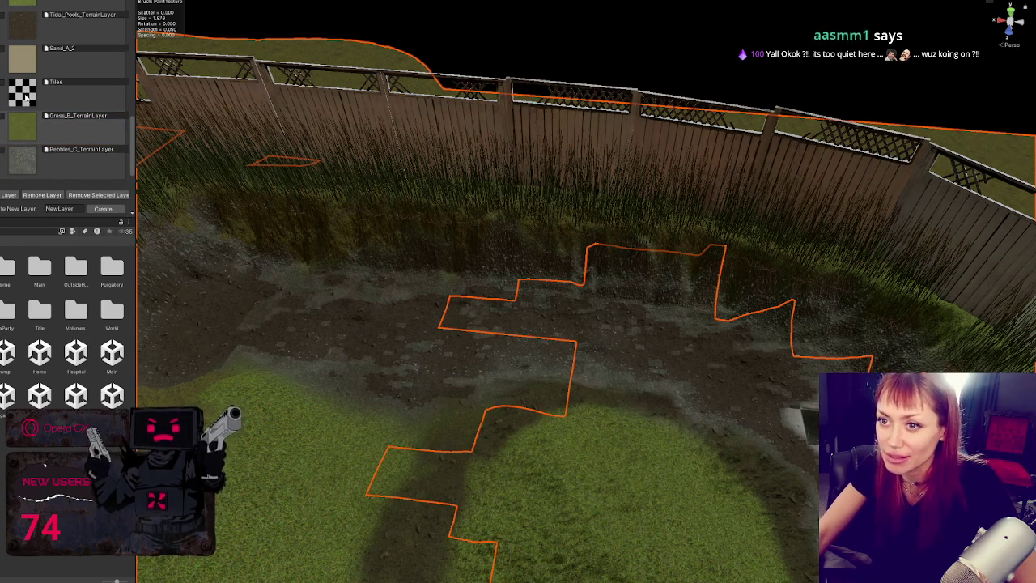
scroll(92, 157, up, 1)
scroll(91, 152, up, 5)
mouse_move(277, 324)
mouse_down()
mouse_move(227, 343)
mouse_move(324, 332)
mouse_up()
mouse_move(386, 394)
mouse_down()
mouse_move(450, 377)
mouse_move(400, 301)
mouse_move(474, 308)
mouse_move(495, 344)
mouse_move(493, 300)
mouse_move(557, 312)
mouse_move(615, 362)
mouse_up()
mouse_move(678, 372)
mouse_down()
mouse_move(739, 405)
mouse_move(694, 388)
mouse_move(751, 359)
mouse_move(549, 323)
mouse_up()
mouse_move(165, 348)
mouse_down()
mouse_move(219, 296)
mouse_move(261, 303)
mouse_move(194, 347)
mouse_move(412, 326)
mouse_move(224, 365)
mouse_up()
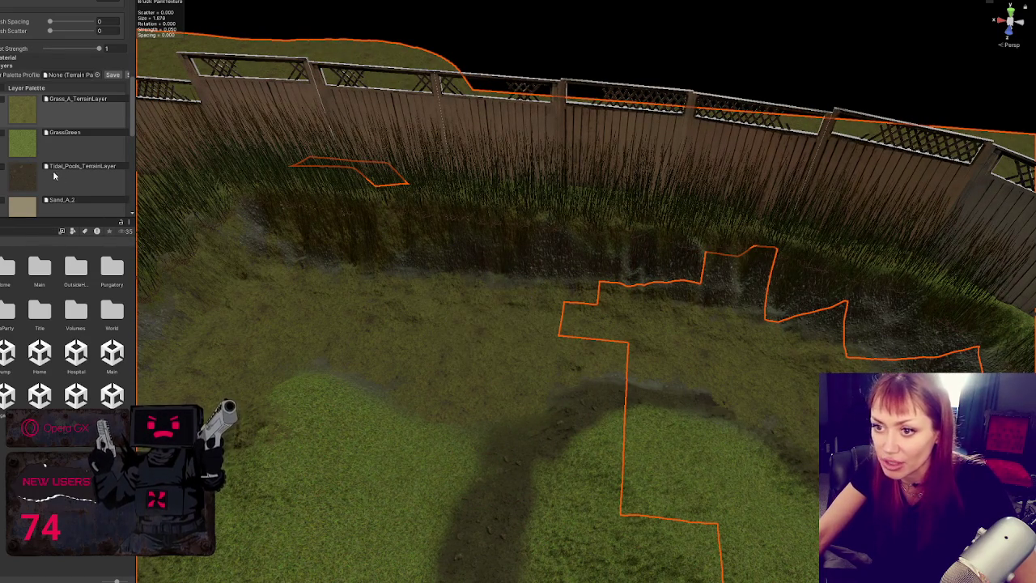
scroll(23, 155, down, 5)
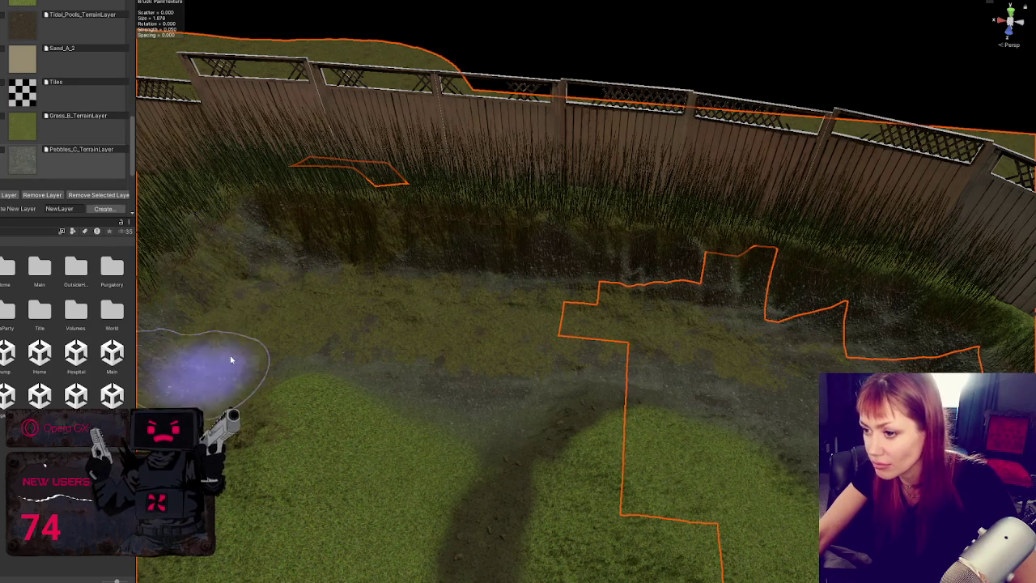
Dab the Tidal_Pools texture onto the dirt and pull back to view the whole terrain
click(25, 32)
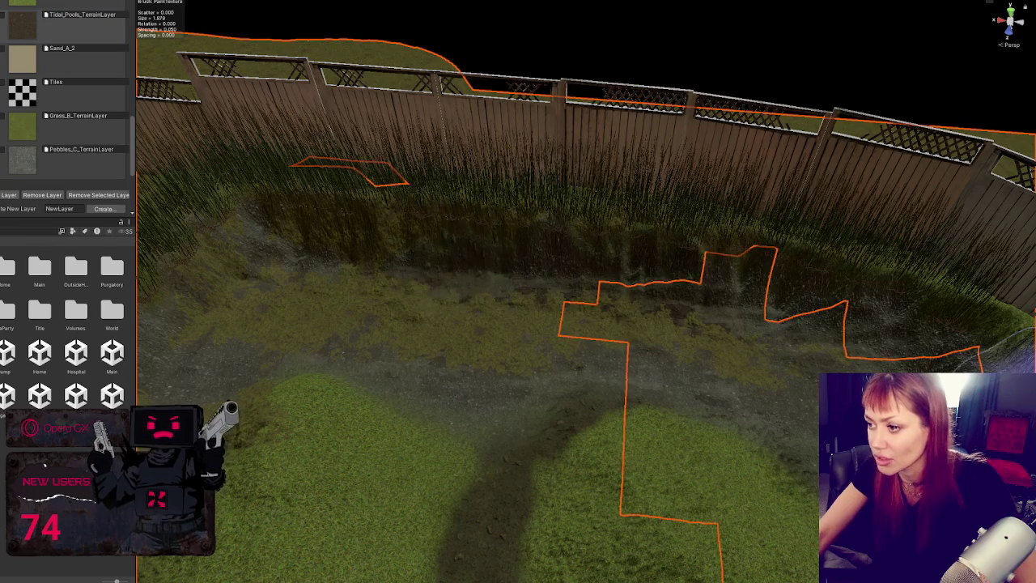
scroll(667, 382, down, 5)
mouse_move(663, 323)
mouse_down()
mouse_move(561, 340)
mouse_move(583, 358)
mouse_move(533, 353)
mouse_move(694, 439)
mouse_move(623, 430)
mouse_up()
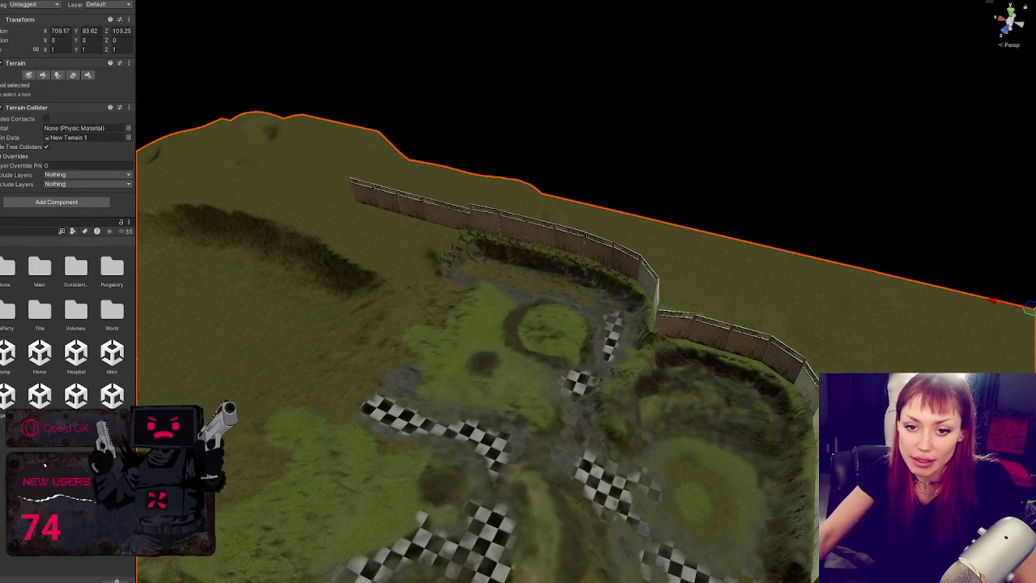
Select and frame P Cube 15, then a bush by the fence
scroll(551, 321, up, 10)
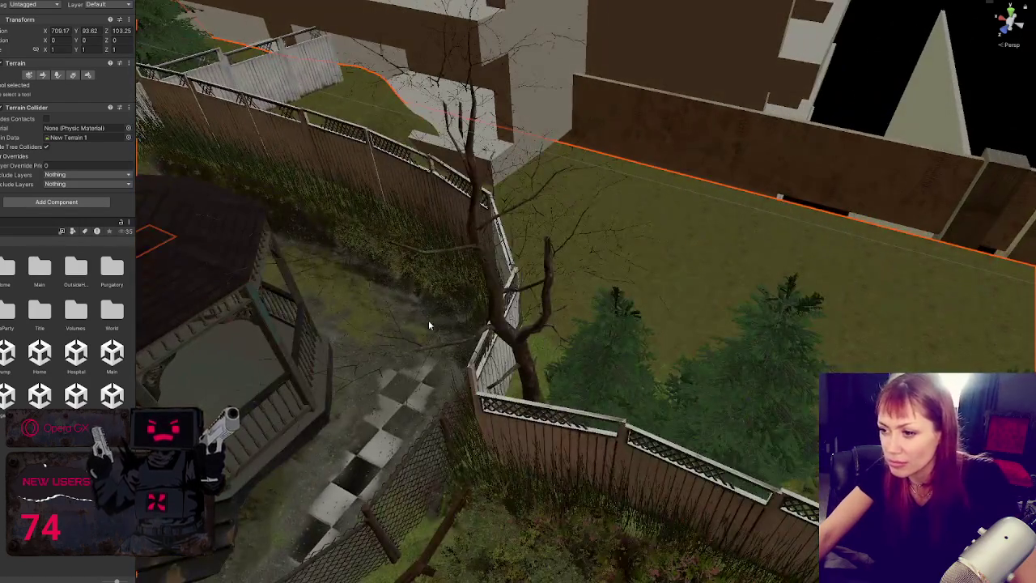
click(371, 247)
key(f)
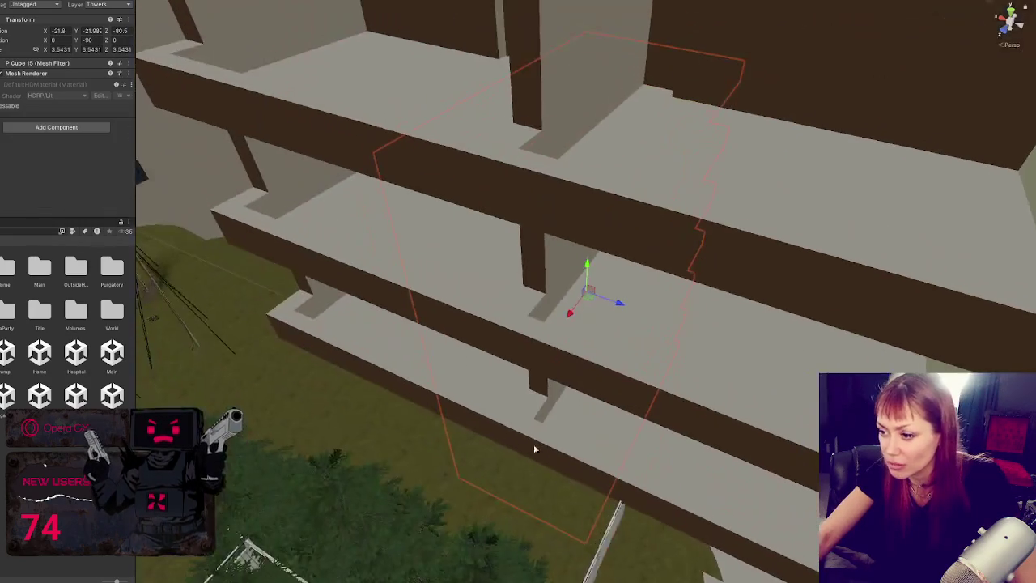
scroll(584, 359, down, 5)
click(760, 453)
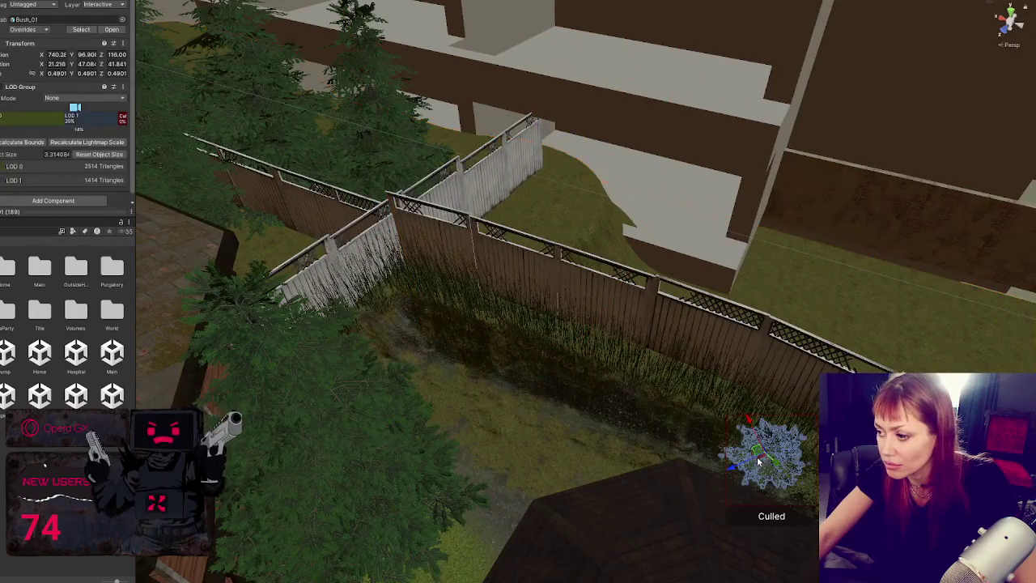
key(f)
scroll(583, 276, down, 2)
mouse_move(596, 300)
mouse_down()
mouse_move(650, 300)
mouse_move(663, 283)
mouse_up()
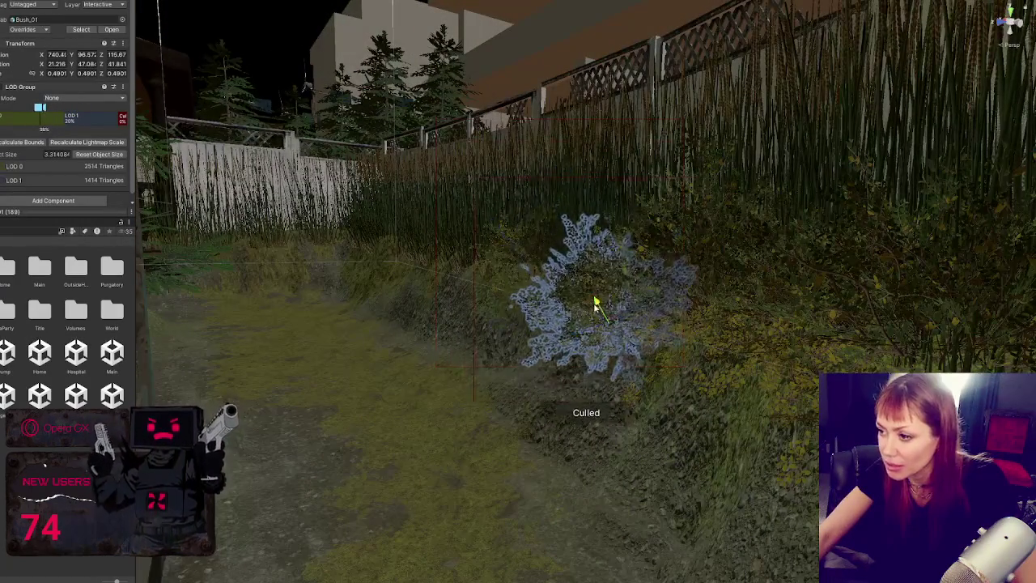
scroll(665, 288, down, 3)
Pick the lower Bush_01 among the overlapping bushes and drag it into the grass
click(656, 345)
click(640, 337)
click(618, 324)
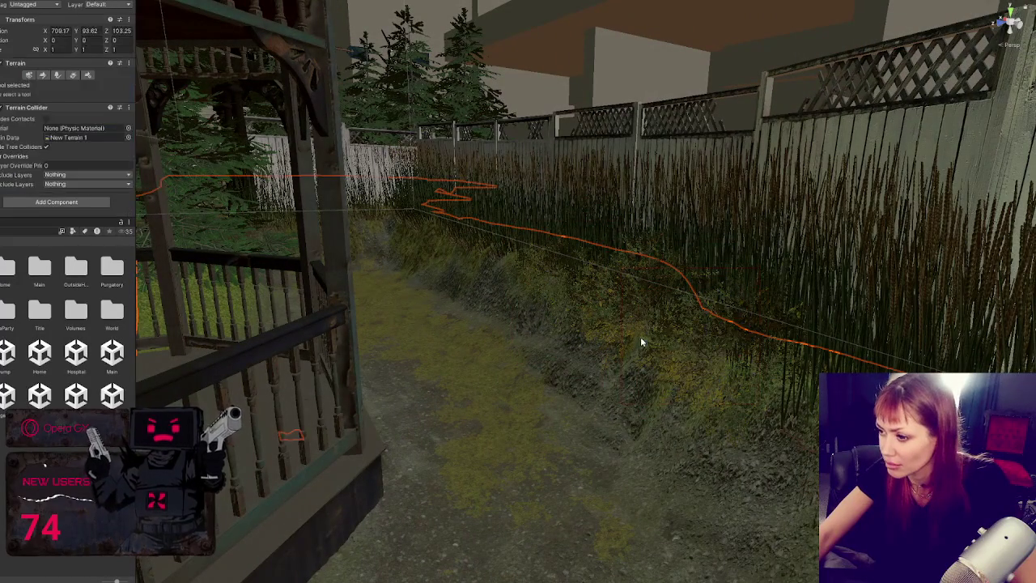
click(615, 328)
click(643, 324)
click(603, 340)
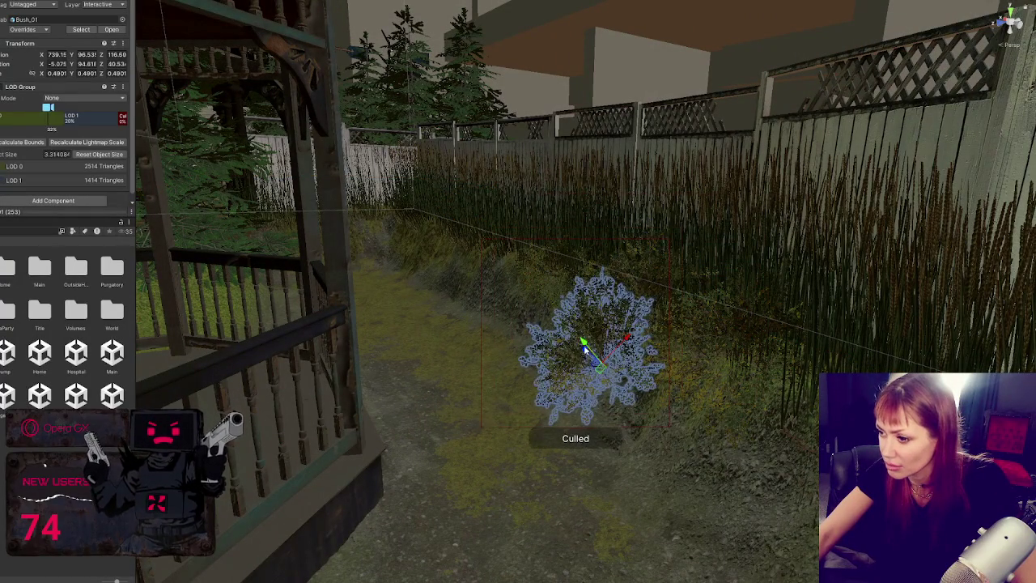
click(608, 356)
click(612, 377)
mouse_move(613, 377)
mouse_down()
mouse_move(616, 396)
mouse_move(548, 328)
mouse_move(539, 331)
mouse_move(742, 429)
mouse_move(570, 364)
mouse_up()
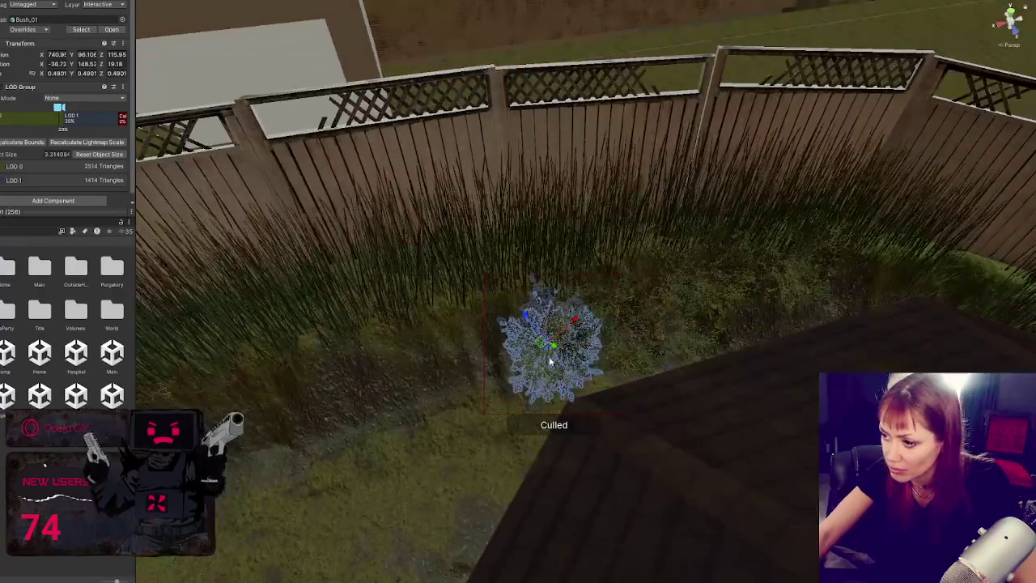
mouse_move(577, 324)
mouse_down()
mouse_move(495, 387)
mouse_move(456, 348)
mouse_move(548, 347)
mouse_move(516, 407)
mouse_move(504, 389)
mouse_move(398, 356)
mouse_move(445, 378)
mouse_move(439, 353)
mouse_move(425, 351)
mouse_move(434, 359)
mouse_move(437, 349)
mouse_move(458, 381)
mouse_move(534, 307)
mouse_move(511, 325)
mouse_up()
Slide the Bush_01 left and up into the tall grass beside the wooden fence
click(477, 367)
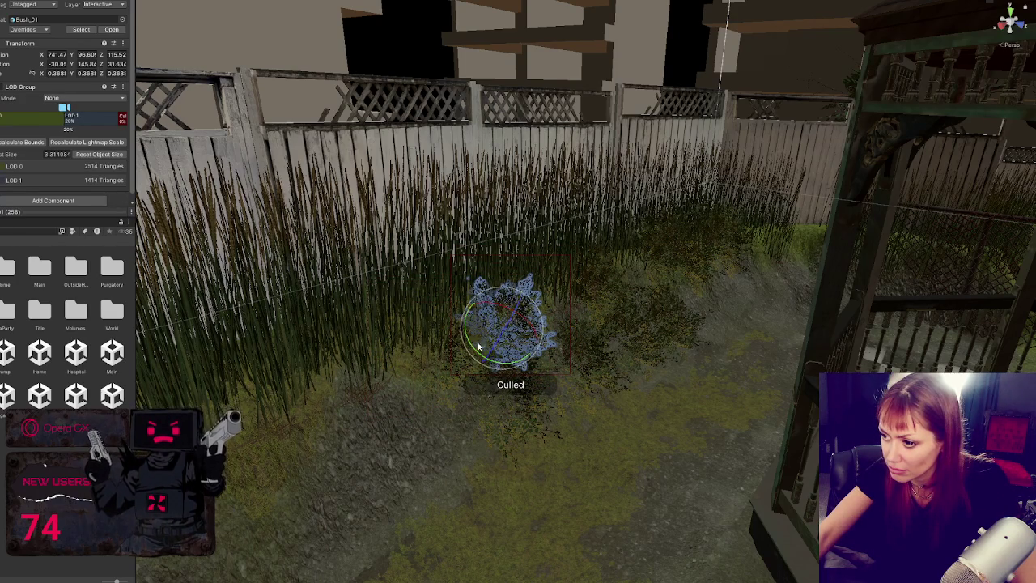
mouse_move(547, 353)
mouse_down()
mouse_move(462, 409)
mouse_move(510, 324)
mouse_up()
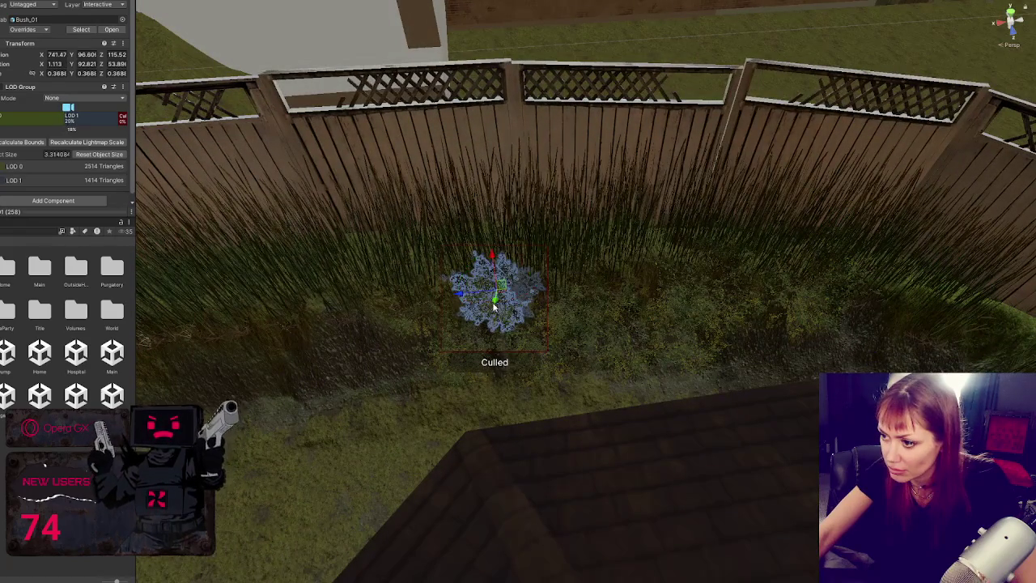
drag(458, 296, 333, 309)
mouse_move(386, 359)
mouse_down()
mouse_move(411, 366)
mouse_move(394, 340)
mouse_move(358, 390)
mouse_move(331, 397)
mouse_move(346, 402)
mouse_move(365, 389)
mouse_up()
scroll(409, 387, down, 5)
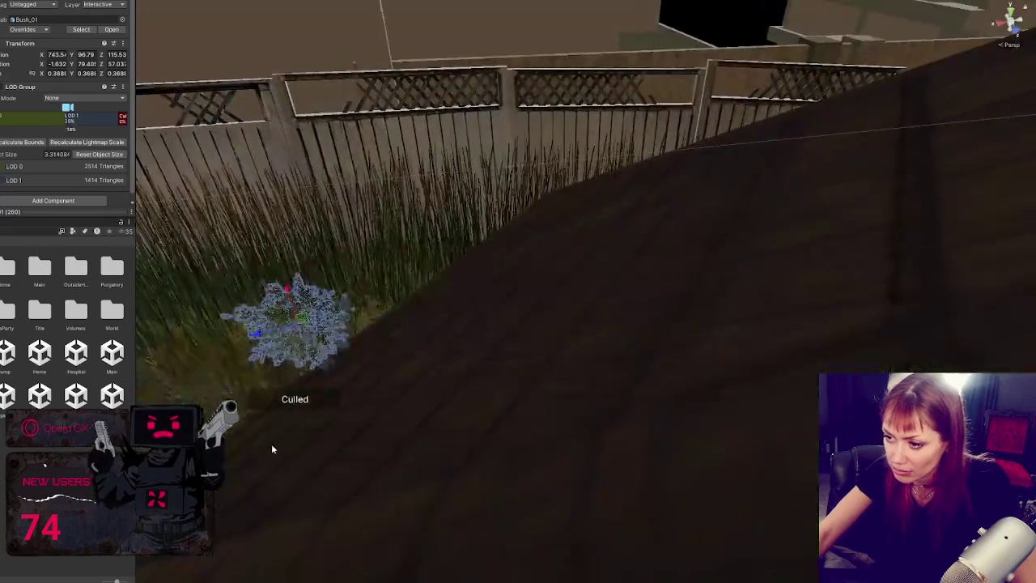
scroll(407, 388, up, 5)
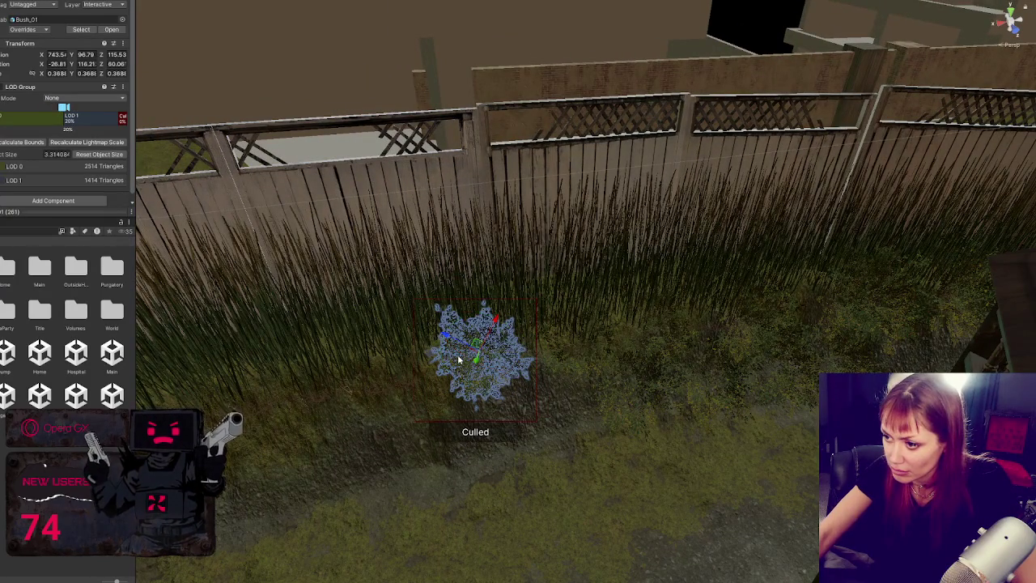
mouse_move(451, 338)
mouse_down()
mouse_move(416, 323)
mouse_move(431, 328)
mouse_up()
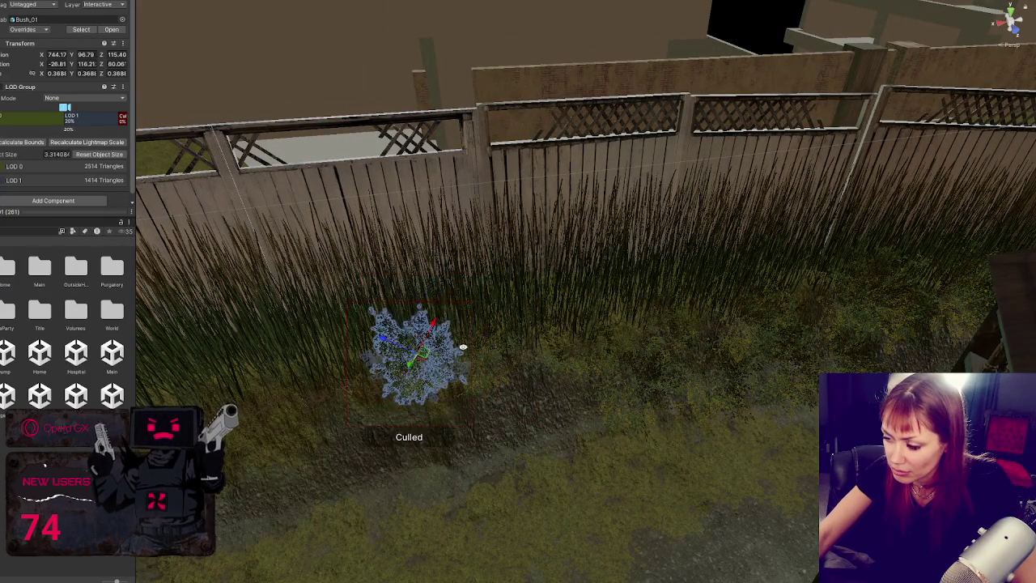
Rotate the bush copy and move it across the ground near the fence
key(e)
mouse_move(550, 339)
mouse_down()
mouse_move(537, 321)
mouse_move(536, 342)
mouse_move(468, 415)
mouse_up()
scroll(490, 353, down, 5)
mouse_move(486, 371)
mouse_down()
mouse_move(449, 440)
mouse_move(376, 453)
mouse_move(364, 437)
mouse_up()
scroll(444, 391, up, 3)
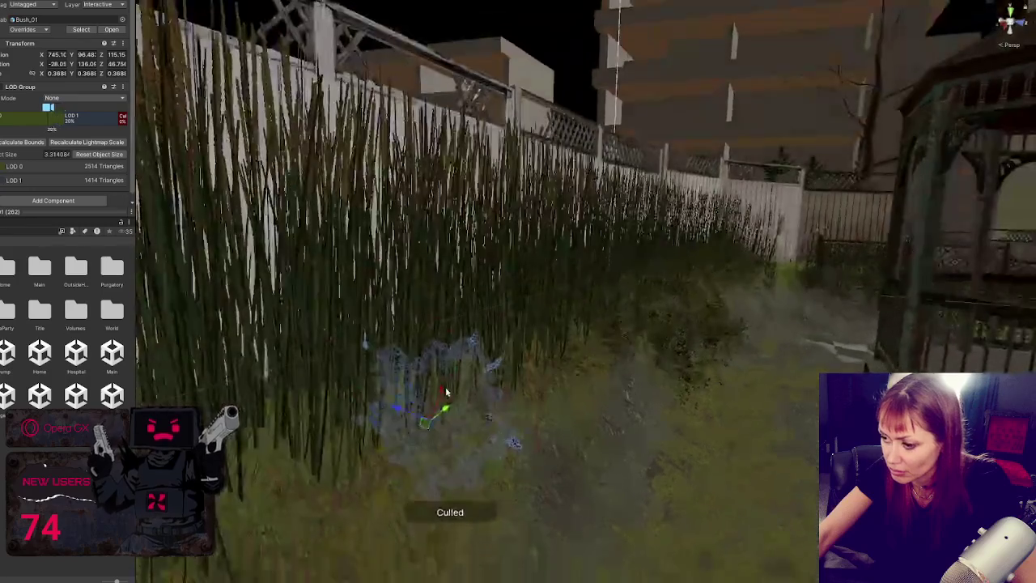
drag(443, 391, 474, 381)
scroll(416, 393, up, 3)
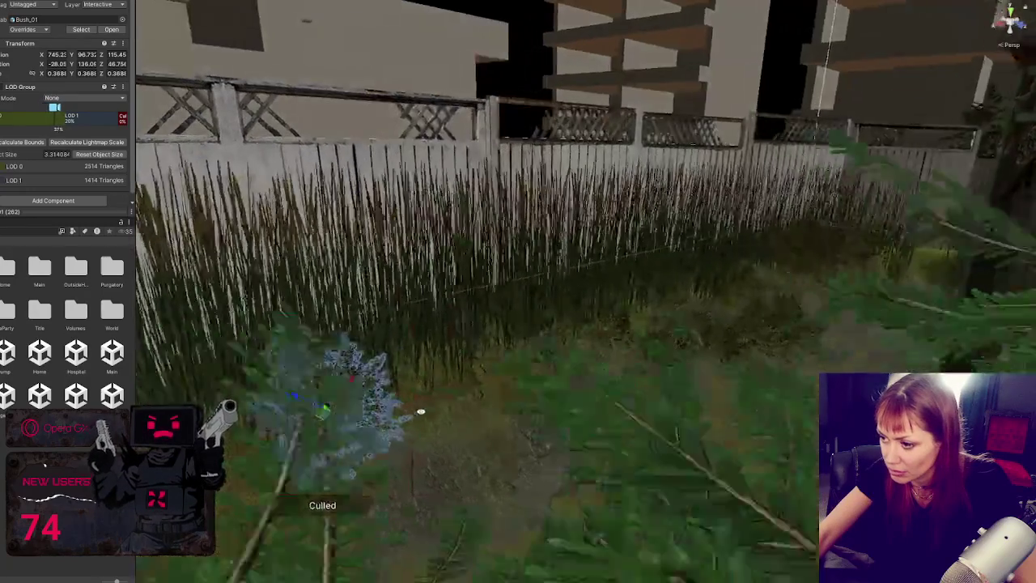
scroll(416, 413, up, 2)
mouse_move(380, 402)
mouse_down()
mouse_move(400, 364)
mouse_move(420, 368)
mouse_move(451, 407)
mouse_move(473, 407)
mouse_move(451, 391)
mouse_move(403, 392)
mouse_move(464, 360)
mouse_move(500, 356)
mouse_move(476, 355)
mouse_move(486, 346)
mouse_move(503, 348)
mouse_move(500, 365)
mouse_move(494, 352)
mouse_up()
Move the copy to the lower left and right, then turn it to a new angle
key(e)
key(w)
key(e)
key(r)
mouse_move(478, 392)
mouse_down()
mouse_move(409, 465)
mouse_move(351, 418)
mouse_up()
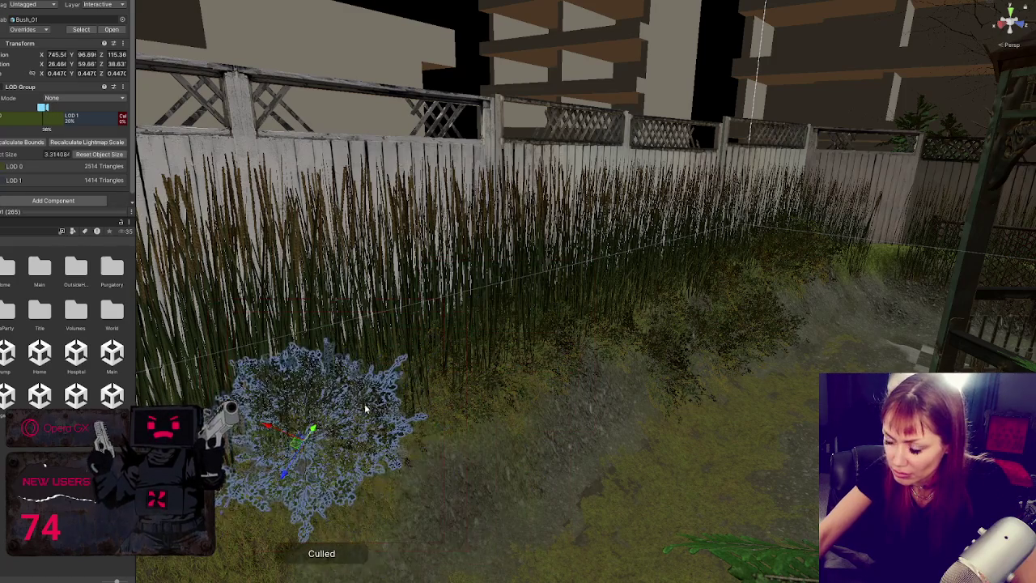
key(f)
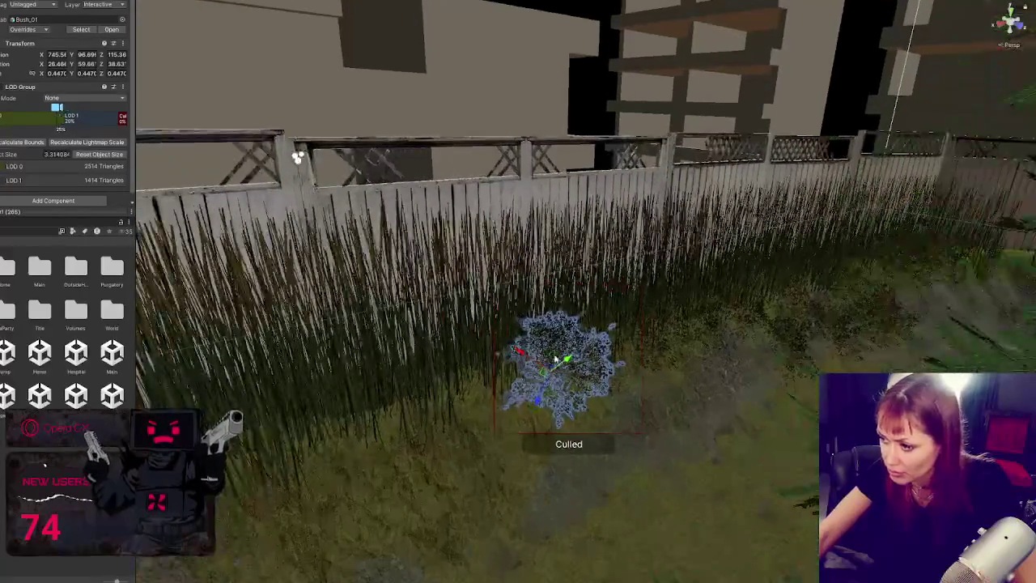
mouse_move(555, 358)
mouse_down()
mouse_move(627, 401)
mouse_move(616, 436)
mouse_move(592, 429)
mouse_move(599, 371)
mouse_move(624, 376)
mouse_up()
key(e)
mouse_move(659, 435)
mouse_down()
mouse_move(647, 394)
mouse_move(649, 478)
mouse_move(446, 480)
mouse_move(481, 419)
mouse_up()
mouse_move(485, 476)
mouse_down()
mouse_move(485, 408)
mouse_move(382, 432)
mouse_move(419, 433)
mouse_move(420, 463)
mouse_move(328, 441)
mouse_move(338, 448)
mouse_move(369, 413)
mouse_move(474, 132)
mouse_move(558, 132)
mouse_move(444, 365)
mouse_move(502, 374)
mouse_move(439, 402)
mouse_move(444, 418)
mouse_move(462, 407)
mouse_move(454, 388)
mouse_move(450, 405)
mouse_move(378, 398)
mouse_up()
Move the bush up toward the fence and enlarge it slightly to 0.3913 scale
key(e)
key(e)
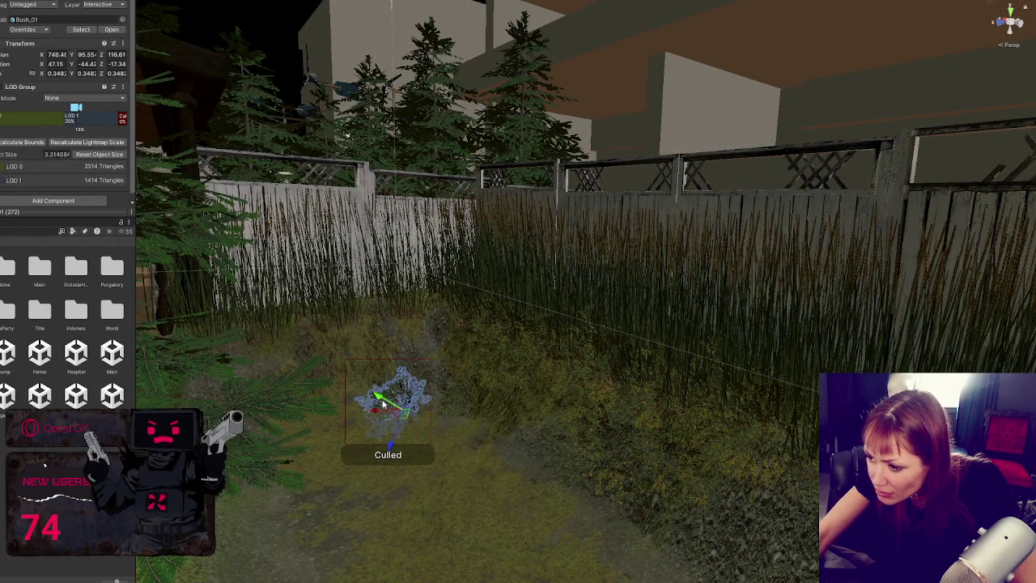
mouse_move(393, 440)
mouse_down()
mouse_move(404, 388)
mouse_move(419, 387)
mouse_move(395, 375)
mouse_move(334, 390)
mouse_move(368, 395)
mouse_move(380, 366)
mouse_up()
key(r)
key(w)
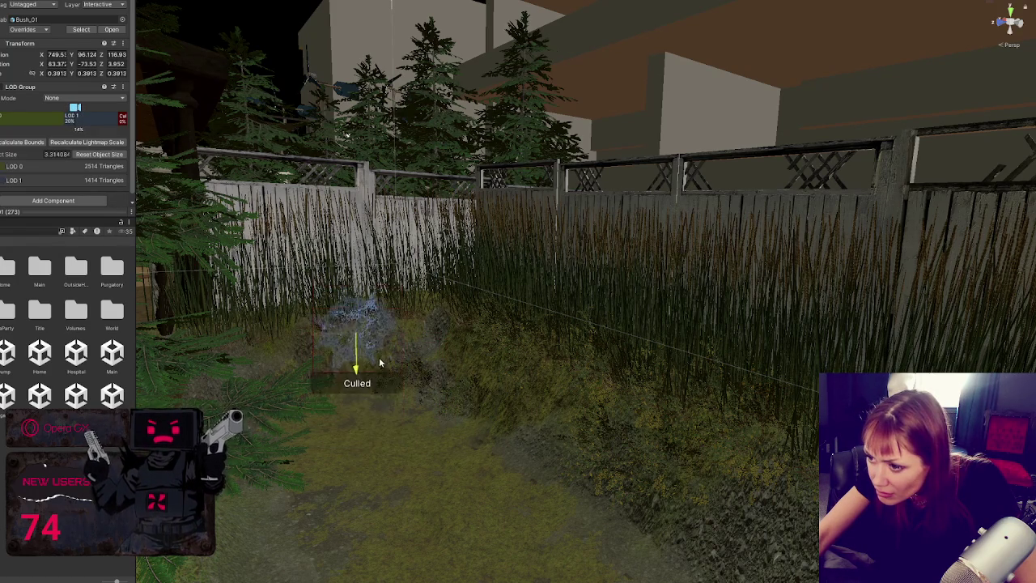
drag(358, 321, 362, 316)
mouse_move(358, 356)
mouse_down()
mouse_move(355, 303)
mouse_move(285, 317)
mouse_move(301, 340)
mouse_move(237, 377)
mouse_move(289, 340)
mouse_move(317, 349)
mouse_move(208, 355)
mouse_up()
key(e)
Undo the accidental child move, then set the bush beside the deck, turned and shrunk to 0.3351
click(321, 348)
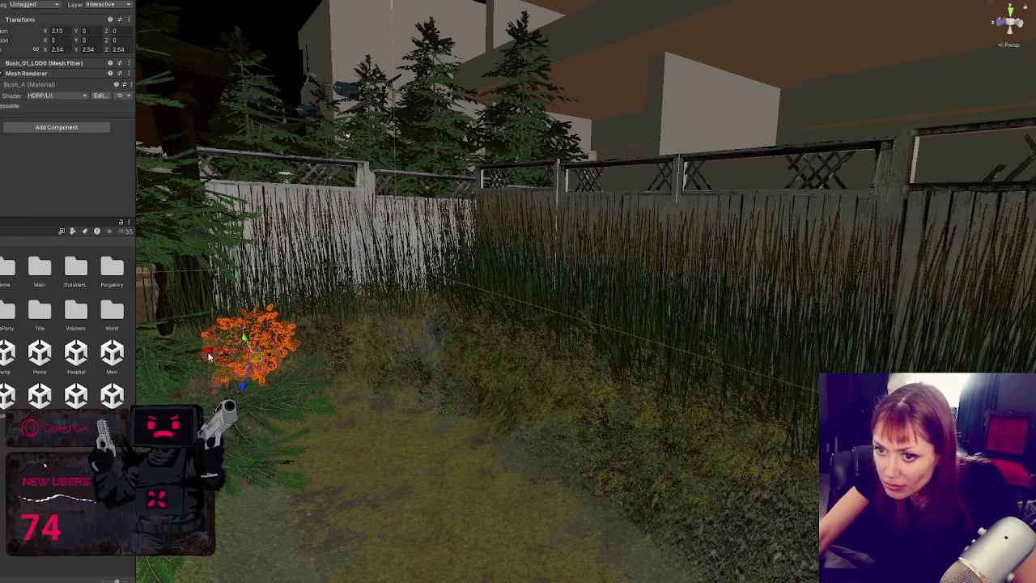
key(ctrl+z)
key(ctrl+z)
mouse_move(276, 362)
mouse_down()
mouse_move(278, 350)
mouse_move(266, 352)
mouse_move(278, 354)
mouse_up()
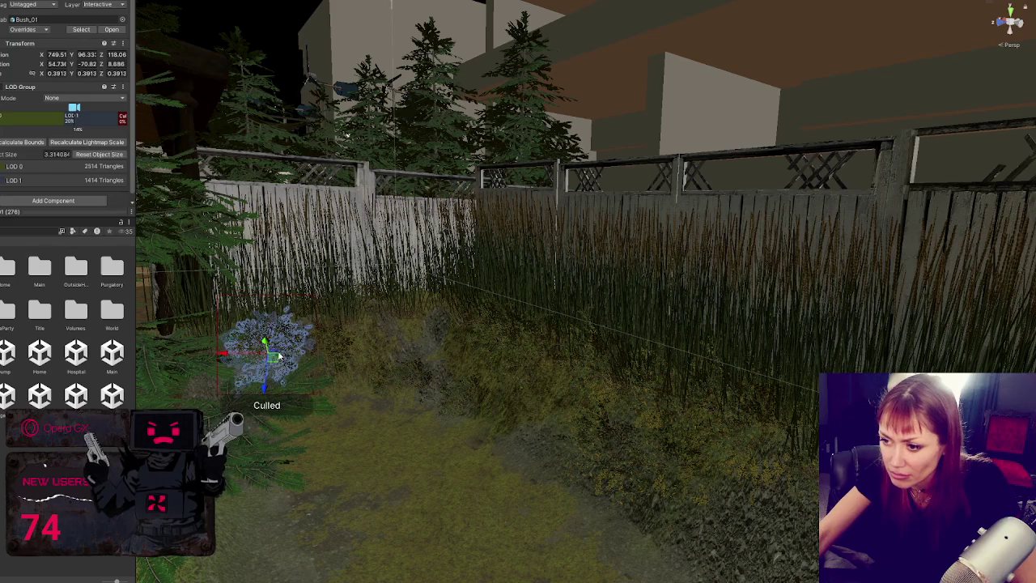
mouse_move(270, 391)
mouse_down()
mouse_move(252, 437)
mouse_move(268, 406)
mouse_up()
key(f)
mouse_move(559, 316)
mouse_down()
mouse_move(566, 300)
mouse_move(555, 284)
mouse_move(493, 267)
mouse_move(508, 288)
mouse_move(525, 275)
mouse_move(627, 315)
mouse_move(609, 344)
mouse_move(422, 348)
mouse_move(455, 344)
mouse_move(511, 376)
mouse_move(495, 379)
mouse_move(511, 390)
mouse_move(446, 387)
mouse_move(469, 306)
mouse_up()
mouse_move(469, 265)
mouse_down()
mouse_move(459, 255)
mouse_move(447, 301)
mouse_move(513, 401)
mouse_move(612, 332)
mouse_up()
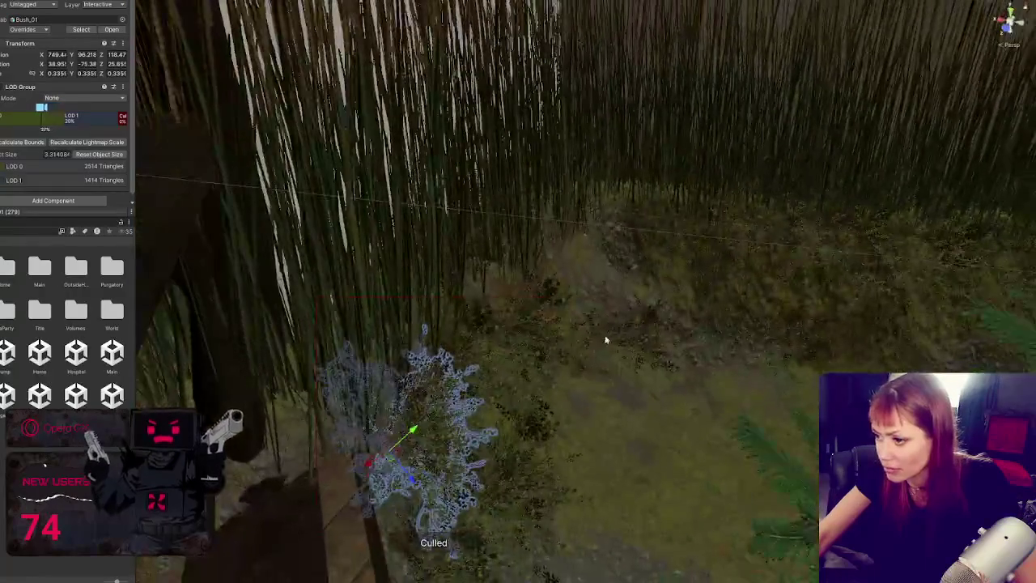
Move, rotate and slightly enlarge one bush on the ground in front of the tall grass
mouse_move(372, 466)
mouse_down()
mouse_move(485, 405)
mouse_move(558, 453)
mouse_move(615, 425)
mouse_move(586, 420)
mouse_move(590, 429)
mouse_move(599, 417)
mouse_move(595, 443)
mouse_up()
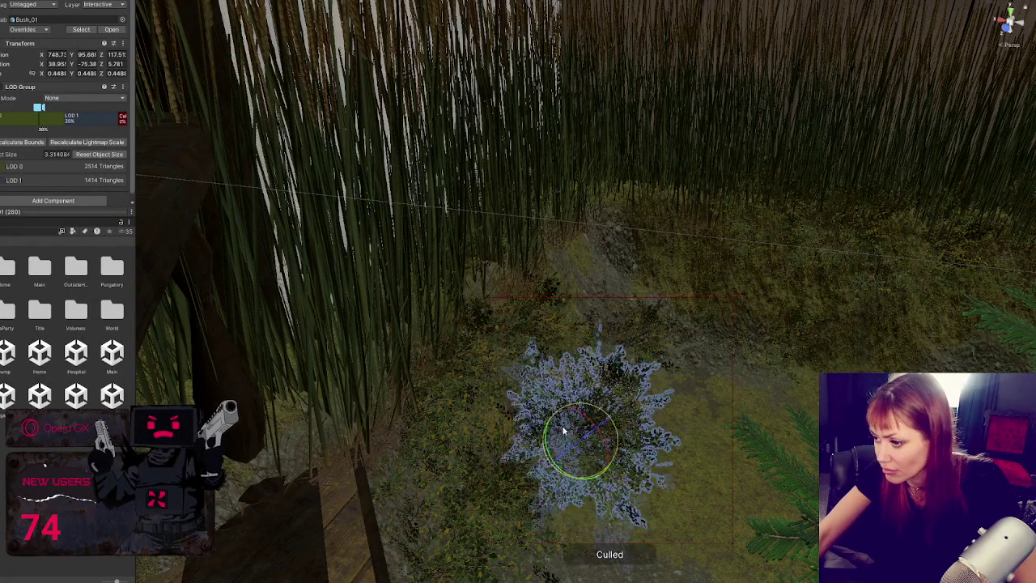
click(571, 439)
click(571, 439)
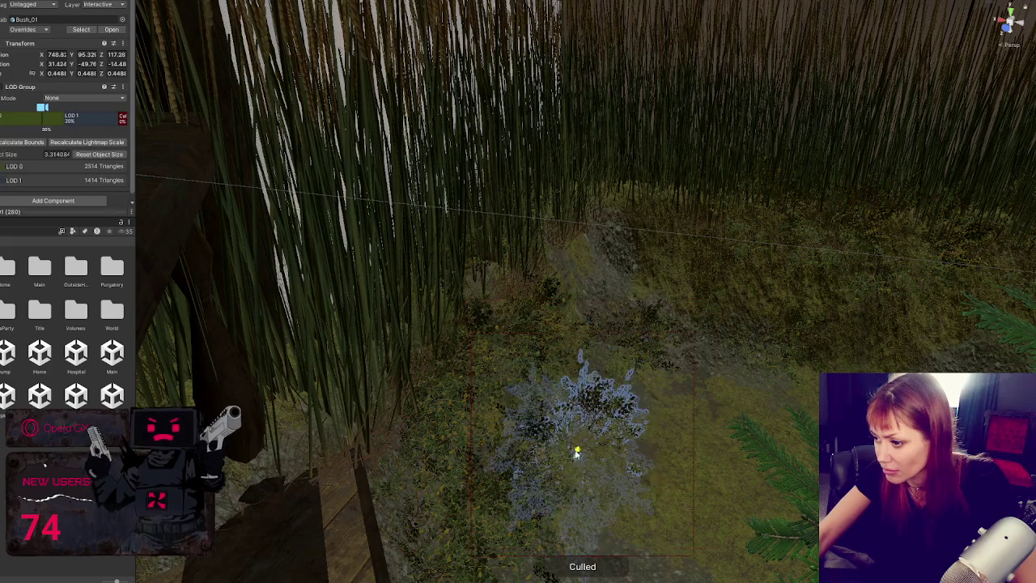
key(e)
drag(538, 468, 414, 472)
key(w)
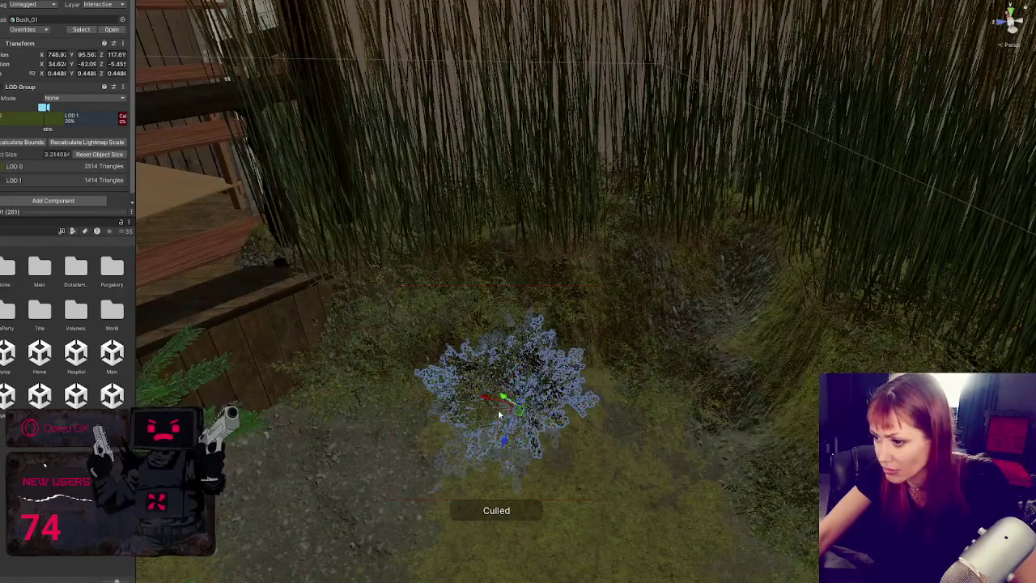
mouse_move(486, 399)
mouse_down()
mouse_move(557, 419)
mouse_move(583, 356)
mouse_move(616, 386)
mouse_move(607, 356)
mouse_move(608, 369)
mouse_move(623, 306)
mouse_move(647, 291)
mouse_move(687, 331)
mouse_move(543, 361)
mouse_move(496, 266)
mouse_move(541, 293)
mouse_up()
key(e)
drag(582, 326, 571, 328)
mouse_move(566, 346)
mouse_down()
mouse_move(596, 238)
mouse_move(577, 283)
mouse_up()
mouse_move(576, 229)
mouse_down()
mouse_move(557, 205)
mouse_move(763, 278)
mouse_move(673, 278)
mouse_move(418, 369)
mouse_up()
Reposition and tilt a second bush near the wooden deck and fence
click(429, 379)
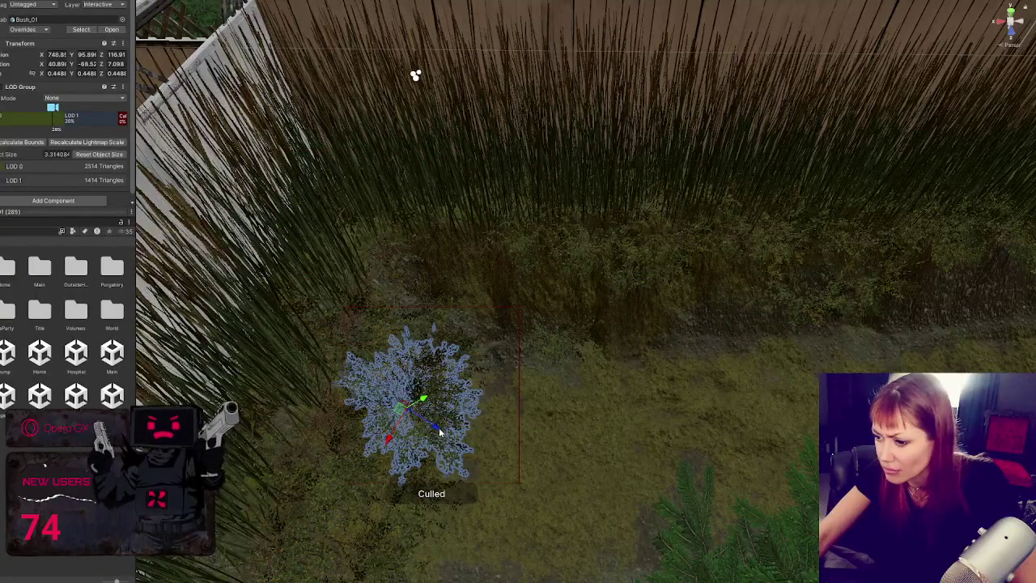
drag(443, 435, 544, 443)
drag(479, 499, 511, 437)
key(e)
drag(535, 405, 543, 390)
key(w)
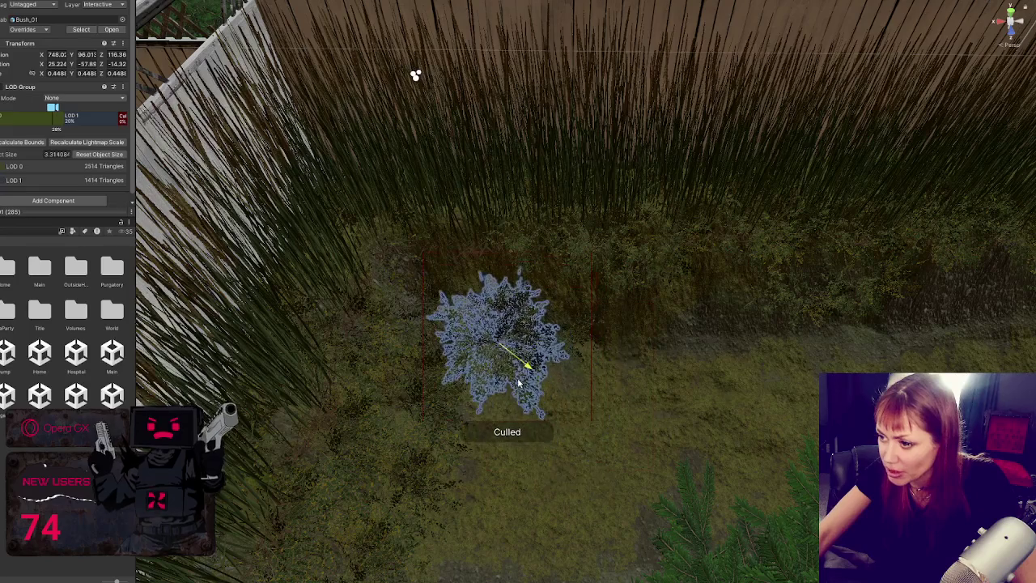
key(f)
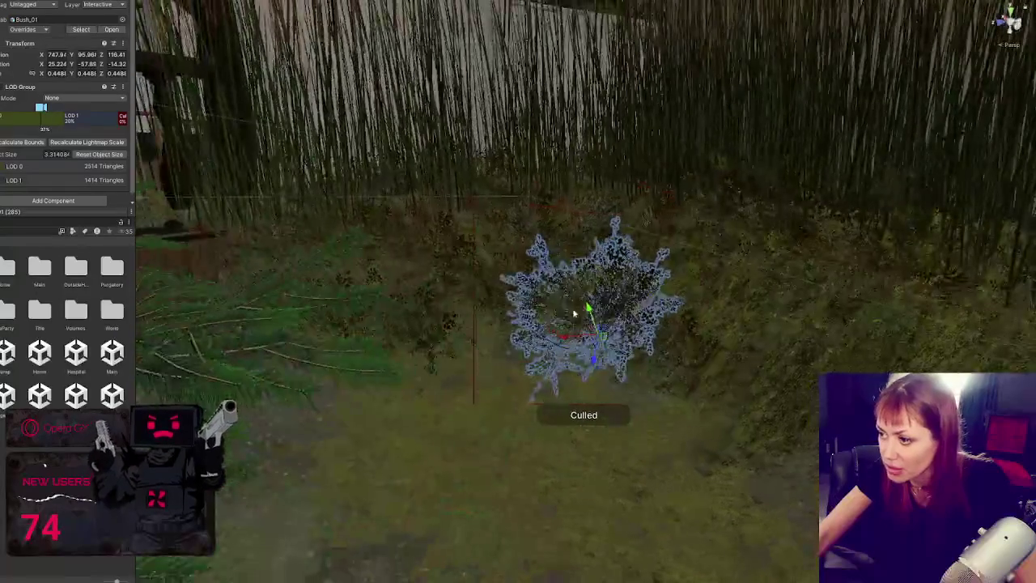
mouse_move(564, 319)
mouse_down()
mouse_move(604, 344)
mouse_move(546, 295)
mouse_move(533, 247)
mouse_up()
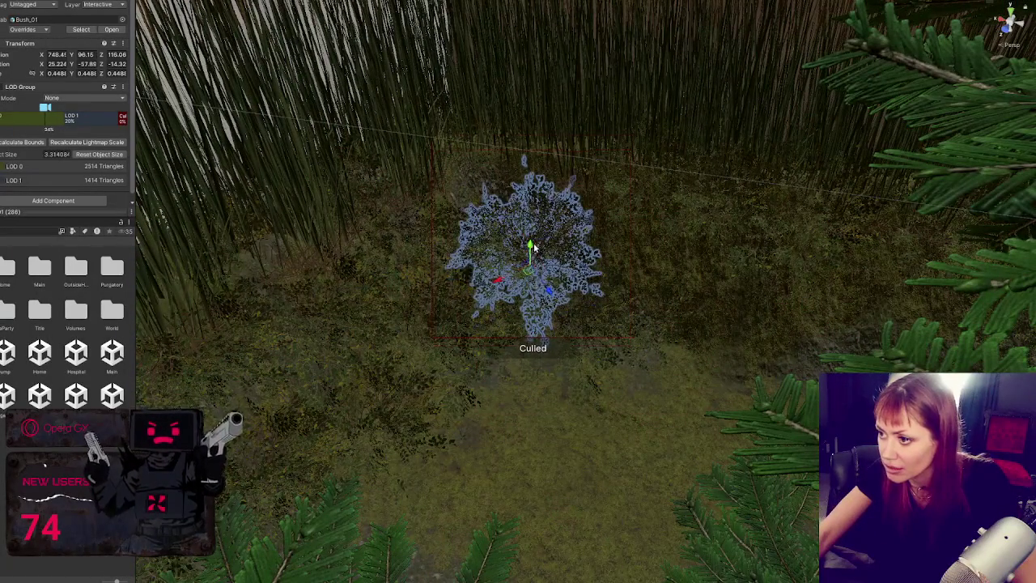
mouse_move(544, 293)
mouse_down()
mouse_move(492, 270)
mouse_move(480, 294)
mouse_move(492, 270)
mouse_move(671, 303)
mouse_move(703, 348)
mouse_move(723, 303)
mouse_move(652, 308)
mouse_move(618, 331)
mouse_move(629, 238)
mouse_up()
key(w)
key(w)
key(e)
key(e)
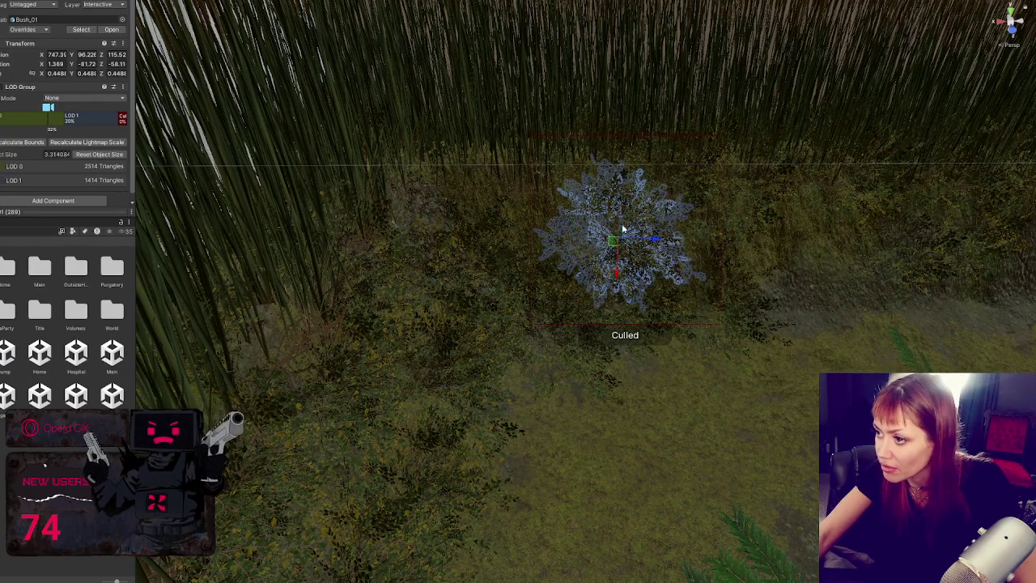
mouse_move(620, 238)
mouse_down()
mouse_move(797, 271)
mouse_move(819, 301)
mouse_move(841, 295)
mouse_up()
Move a bush down toward the path and delete the unwanted bush
key(e)
key(f)
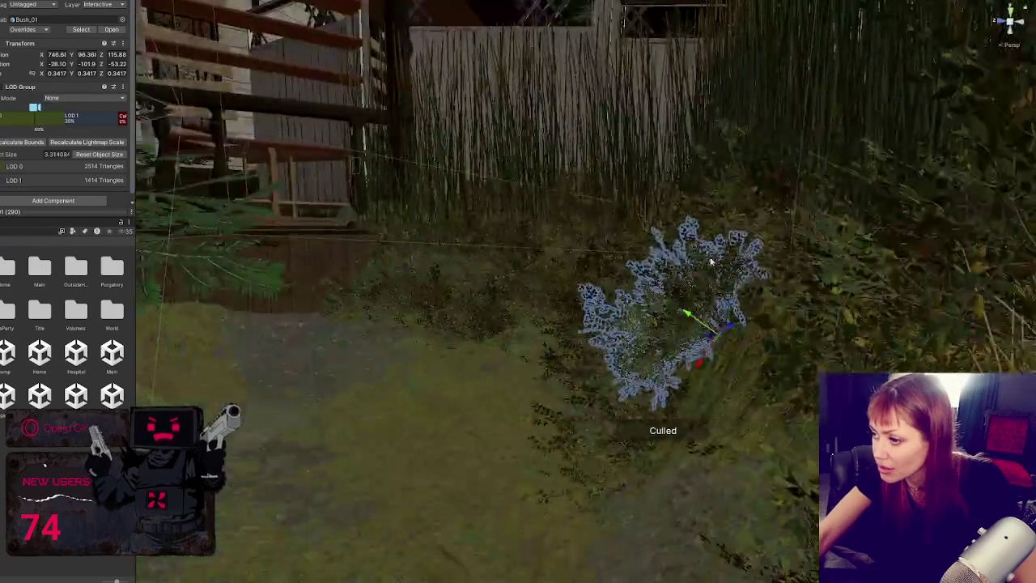
scroll(701, 351, down, 5)
drag(728, 356, 745, 364)
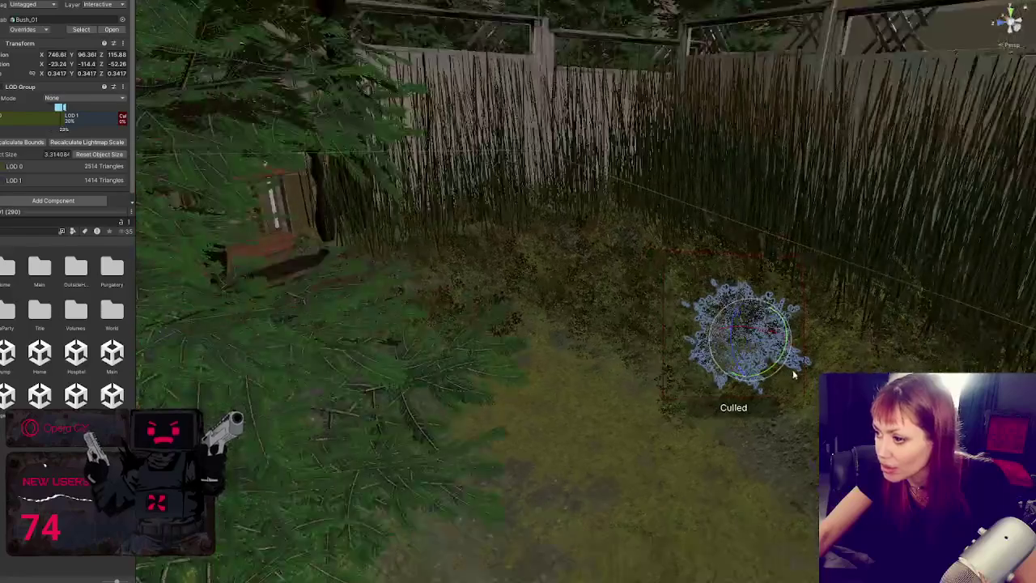
scroll(677, 326, up, 4)
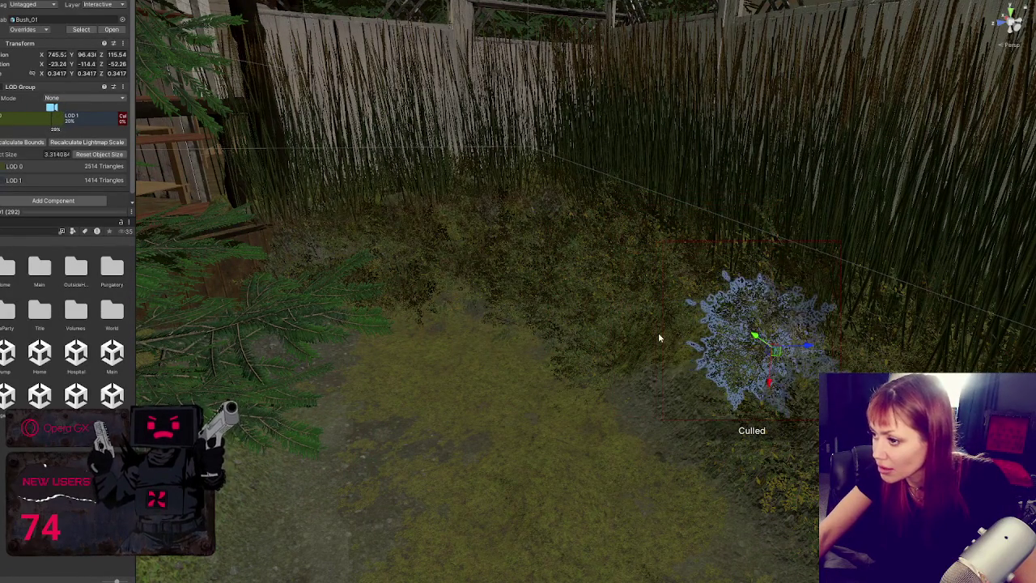
click(620, 352)
click(612, 354)
click(589, 300)
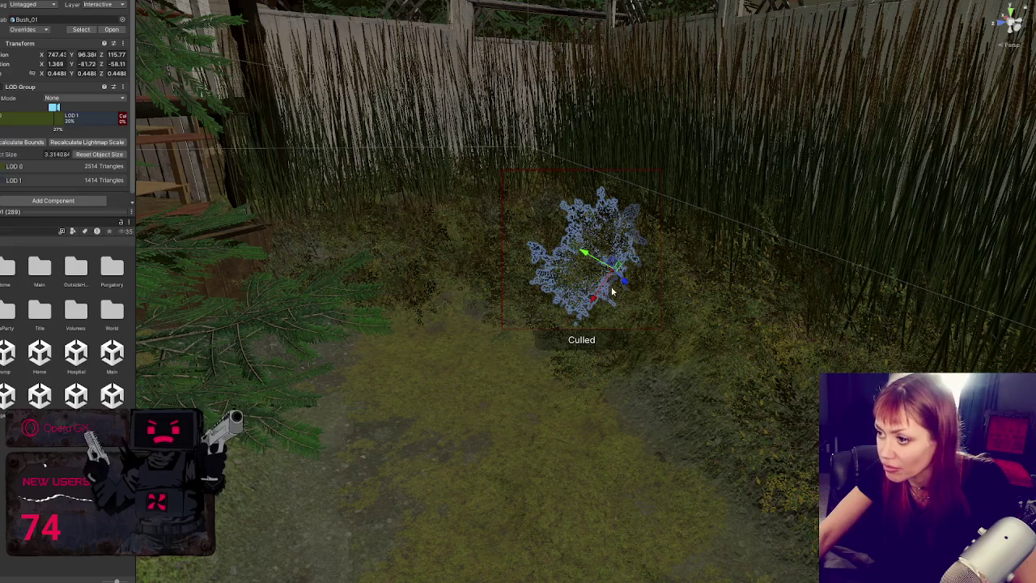
mouse_move(623, 281)
mouse_down()
mouse_move(675, 356)
mouse_move(718, 374)
mouse_up()
scroll(704, 370, down, 3)
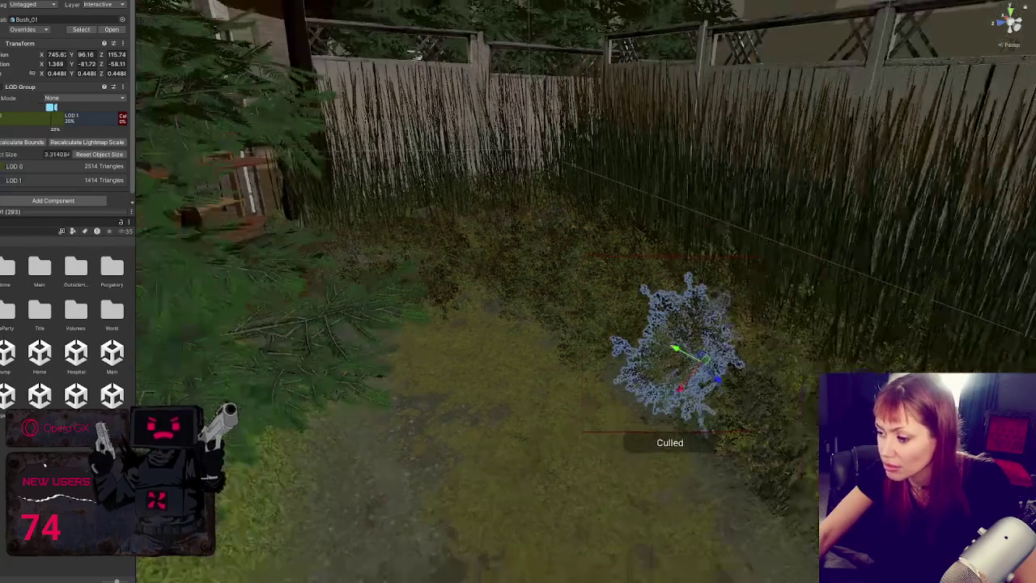
key(Delete)
Shrink a path-edge bush to 0.3774 scale and turn it to a new angle
mouse_move(637, 463)
mouse_down()
mouse_move(413, 354)
mouse_move(348, 303)
mouse_move(490, 235)
mouse_move(582, 311)
mouse_move(566, 306)
mouse_move(614, 332)
mouse_move(665, 257)
mouse_move(660, 272)
mouse_up()
click(494, 236)
key(r)
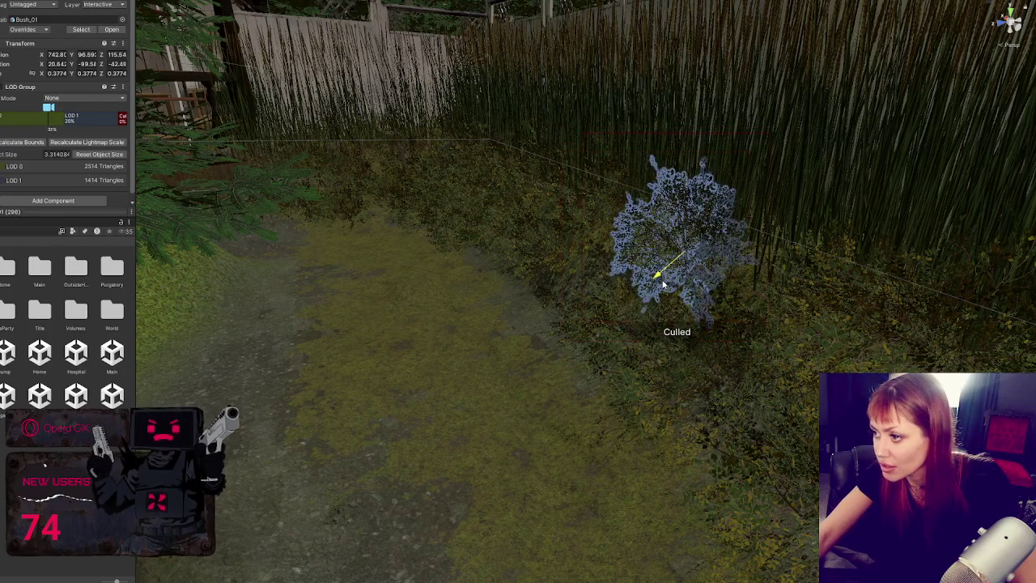
key(f)
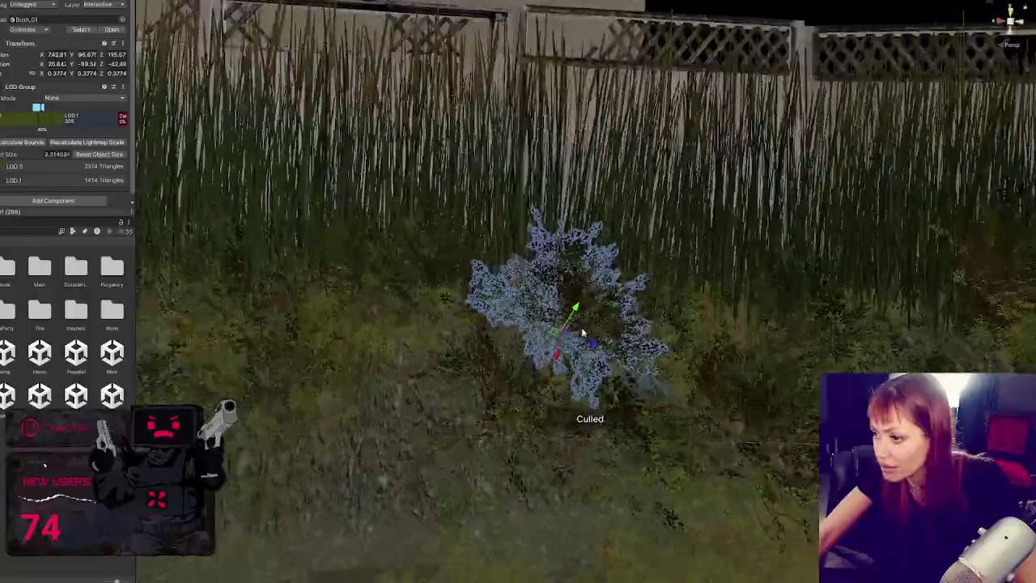
key(e)
mouse_move(566, 324)
mouse_down()
mouse_move(586, 334)
mouse_move(518, 320)
mouse_move(415, 411)
mouse_up()
mouse_move(411, 368)
mouse_down()
mouse_move(411, 391)
mouse_move(477, 415)
mouse_move(463, 390)
mouse_move(473, 415)
mouse_move(456, 413)
mouse_move(409, 469)
mouse_move(465, 416)
mouse_move(461, 457)
mouse_move(457, 429)
mouse_move(498, 424)
mouse_move(331, 418)
mouse_move(412, 428)
mouse_move(577, 338)
mouse_move(443, 324)
mouse_move(455, 350)
mouse_move(416, 338)
mouse_move(349, 345)
mouse_move(376, 356)
mouse_up()
key(e)
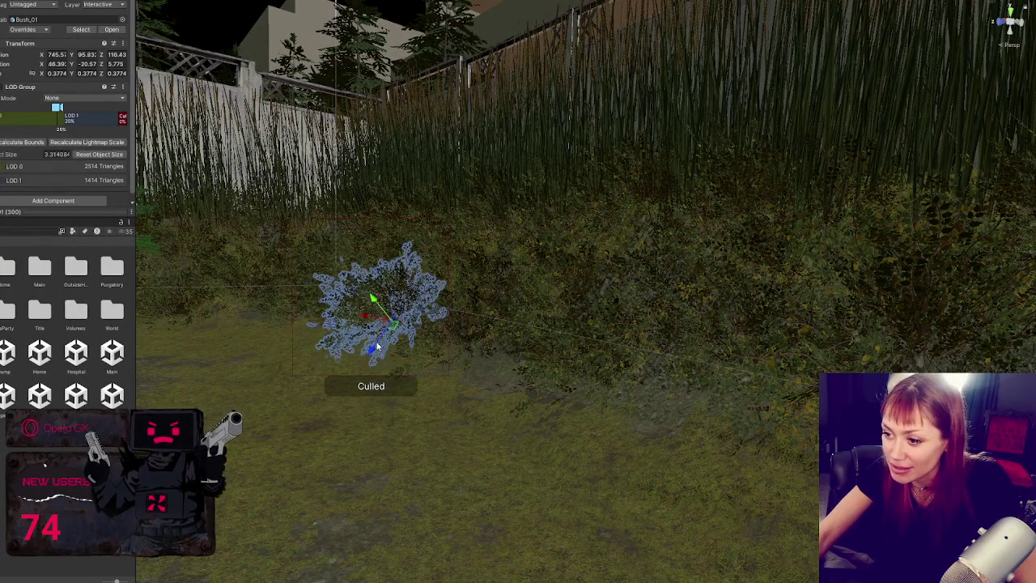
Drag the bush to the dirt path's edge by the gazebo, enlarged to 0.4296 scale
mouse_move(388, 317)
mouse_down()
mouse_move(513, 393)
mouse_move(462, 363)
mouse_move(488, 351)
mouse_move(751, 439)
mouse_move(451, 398)
mouse_move(299, 234)
mouse_up()
mouse_move(268, 199)
mouse_down()
mouse_move(643, 298)
mouse_move(610, 460)
mouse_up()
mouse_move(573, 421)
mouse_down()
mouse_move(526, 389)
mouse_move(564, 386)
mouse_move(556, 397)
mouse_move(581, 404)
mouse_move(621, 401)
mouse_move(619, 367)
mouse_move(599, 348)
mouse_move(649, 370)
mouse_up()
scroll(571, 401, up, 5)
scroll(671, 386, down, 3)
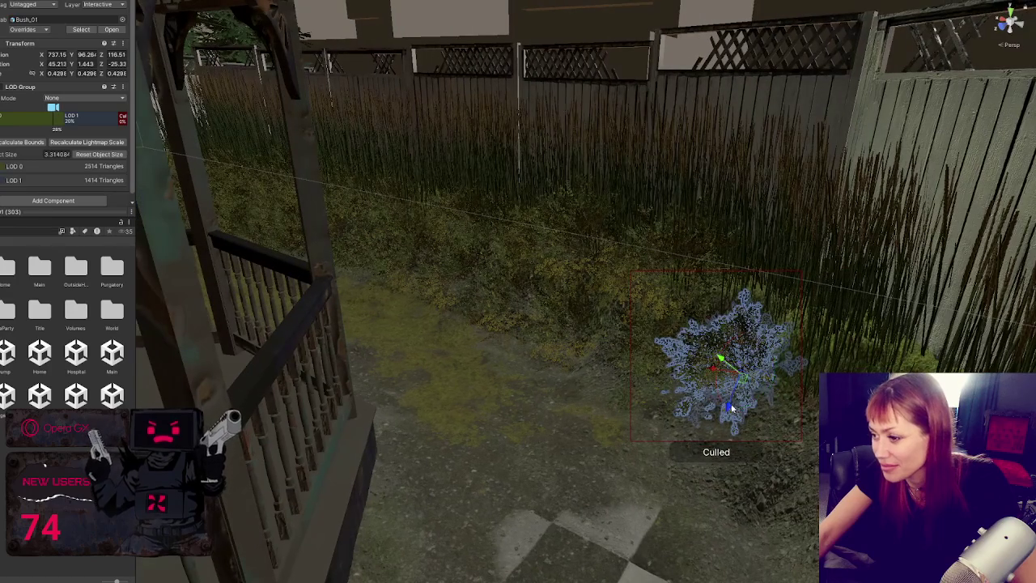
Adjust the bush's position, size and angle beside the checkered path
mouse_move(731, 409)
mouse_down()
mouse_move(724, 437)
mouse_move(734, 411)
mouse_move(520, 369)
mouse_move(590, 405)
mouse_move(704, 431)
mouse_up()
key(w)
mouse_move(707, 476)
mouse_down()
mouse_move(733, 351)
mouse_move(720, 361)
mouse_move(744, 418)
mouse_move(744, 457)
mouse_move(686, 451)
mouse_move(727, 426)
mouse_up()
scroll(720, 429, up, 3)
key(w)
key(r)
key(w)
drag(755, 461, 771, 429)
Duplicate the bush and set the copy against the chain-link fence post at 0.3351 scale
key(ctrl+d)
mouse_move(667, 438)
mouse_down()
mouse_move(697, 446)
mouse_move(791, 437)
mouse_up()
key(e)
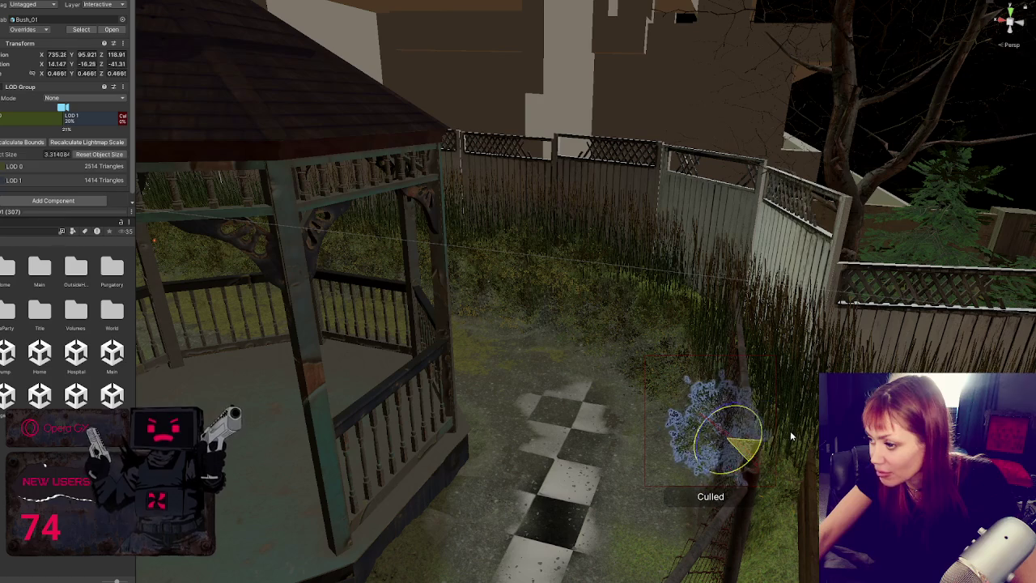
mouse_move(715, 469)
mouse_down()
mouse_move(733, 455)
mouse_move(729, 475)
mouse_up()
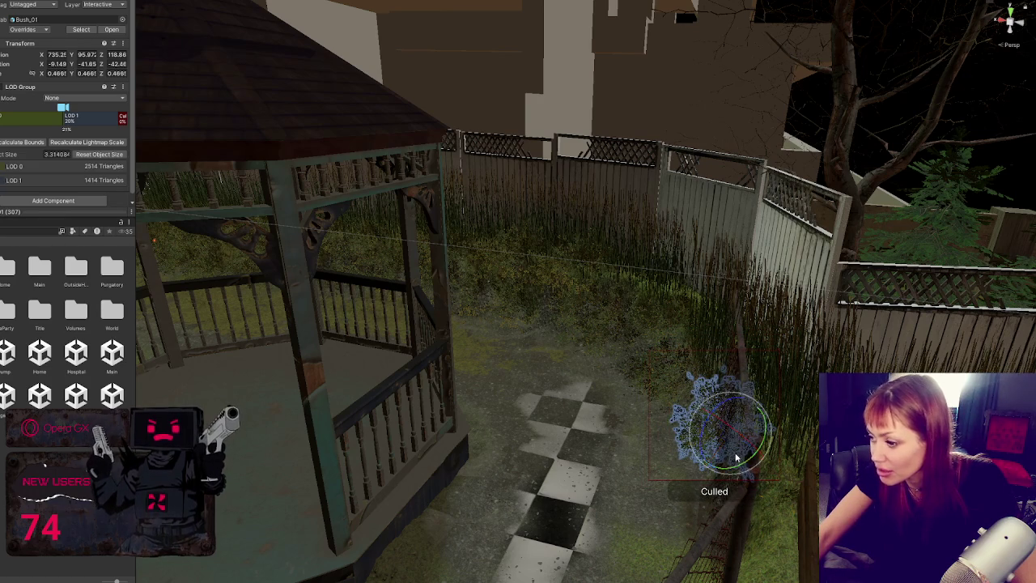
drag(760, 450, 767, 428)
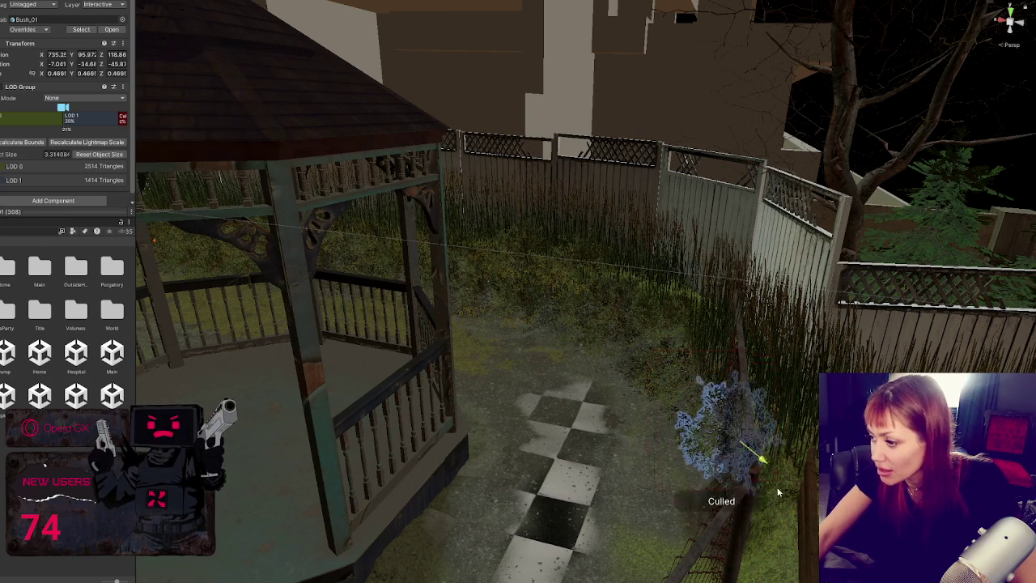
key(f)
mouse_move(601, 312)
mouse_down()
mouse_move(581, 285)
mouse_move(598, 298)
mouse_move(613, 358)
mouse_move(644, 375)
mouse_move(617, 380)
mouse_move(607, 400)
mouse_move(615, 412)
mouse_move(588, 394)
mouse_move(683, 284)
mouse_move(717, 343)
mouse_move(706, 337)
mouse_move(639, 379)
mouse_move(672, 397)
mouse_move(673, 387)
mouse_move(657, 407)
mouse_up()
key(r)
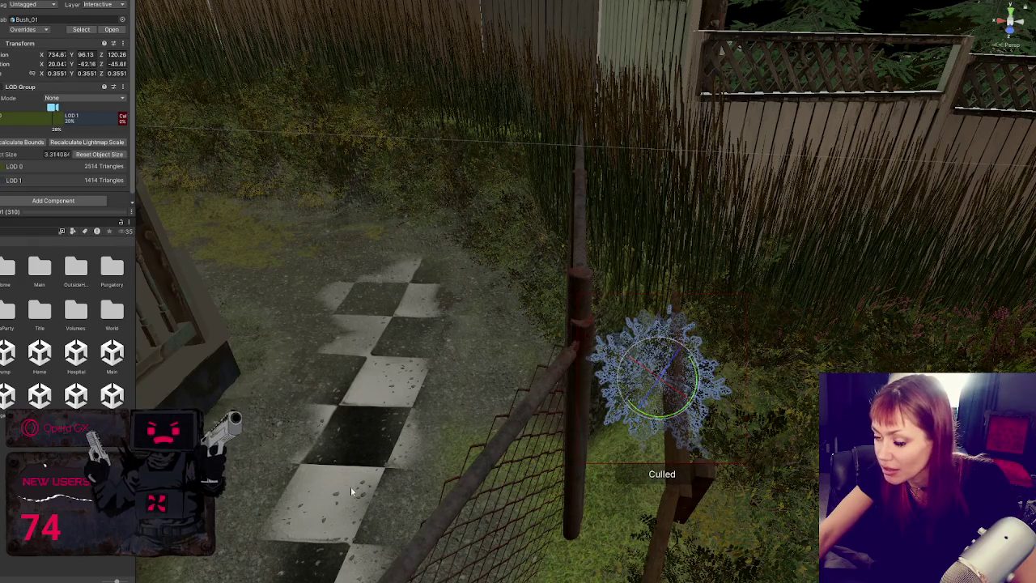
Lower, enlarge and reposition the bush beside the chain-link fence
click(453, 464)
mouse_move(567, 453)
mouse_down()
mouse_move(428, 434)
mouse_move(462, 363)
mouse_move(680, 416)
mouse_move(631, 396)
mouse_up()
click(585, 341)
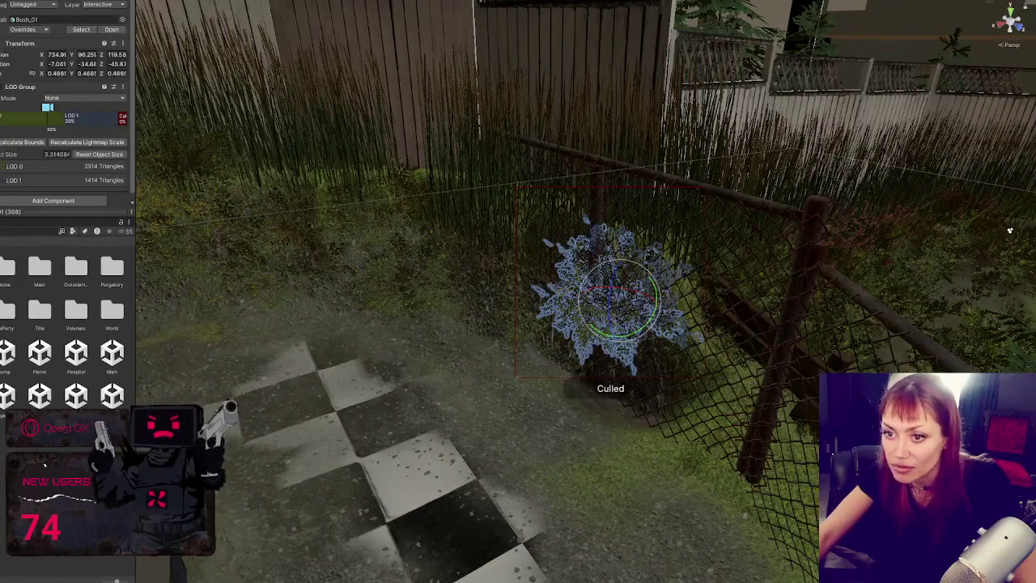
mouse_move(614, 332)
mouse_down()
mouse_move(622, 436)
mouse_move(640, 411)
mouse_move(625, 457)
mouse_up()
key(r)
key(e)
key(w)
mouse_move(629, 407)
mouse_down()
mouse_move(625, 382)
mouse_move(646, 415)
mouse_move(687, 409)
mouse_move(668, 421)
mouse_move(676, 450)
mouse_move(645, 457)
mouse_move(690, 444)
mouse_up()
Duplicate the bush and settle the copy on the ground slightly larger, further left
key(ctrl+d)
key(e)
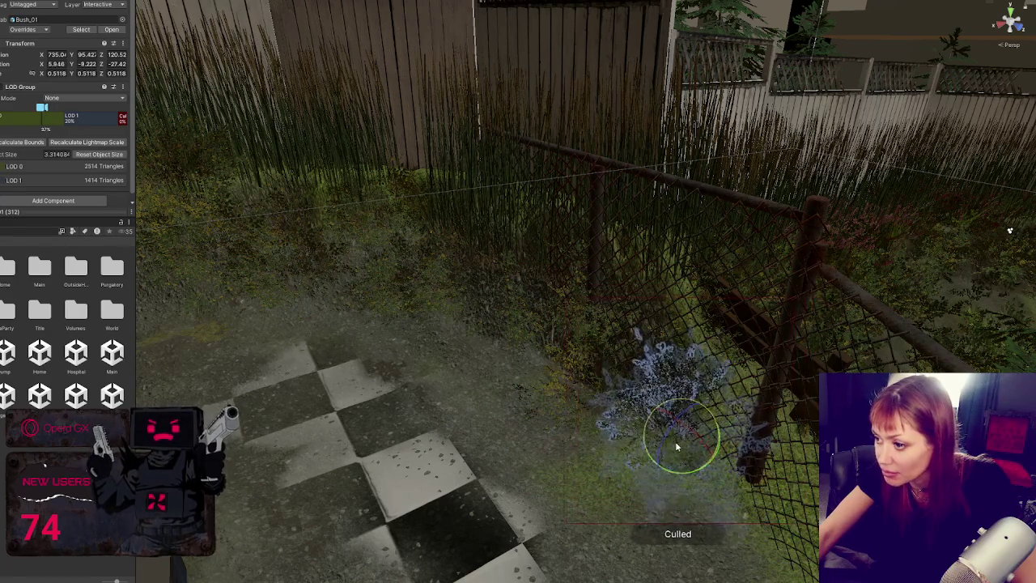
click(526, 332)
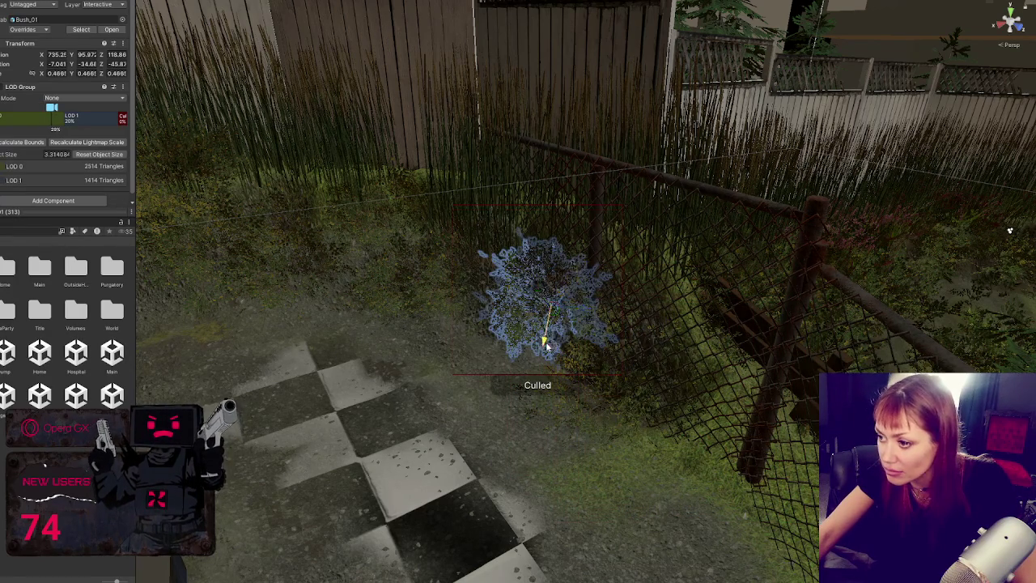
click(547, 344)
key(e)
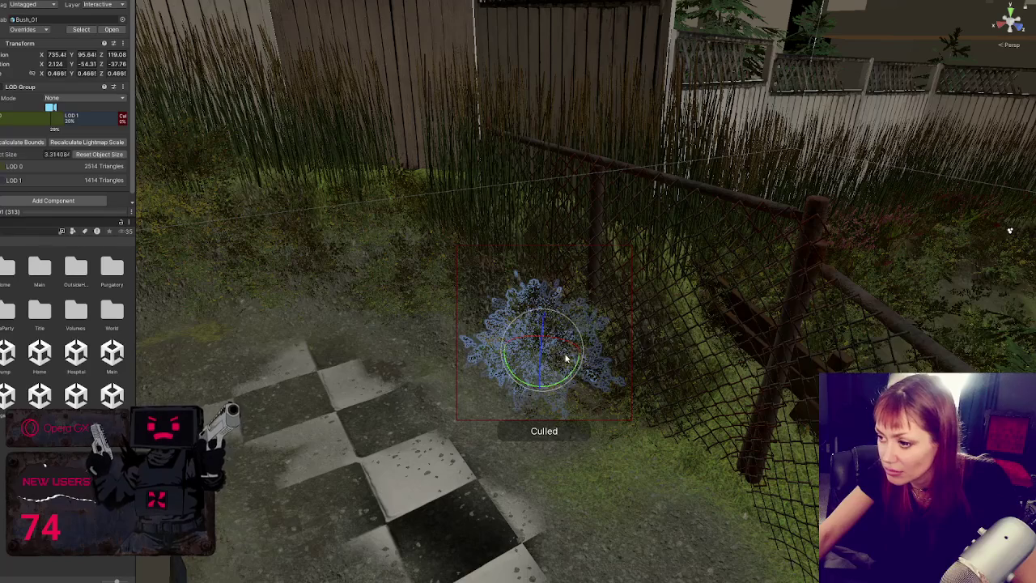
drag(546, 355, 481, 340)
click(455, 356)
click(455, 328)
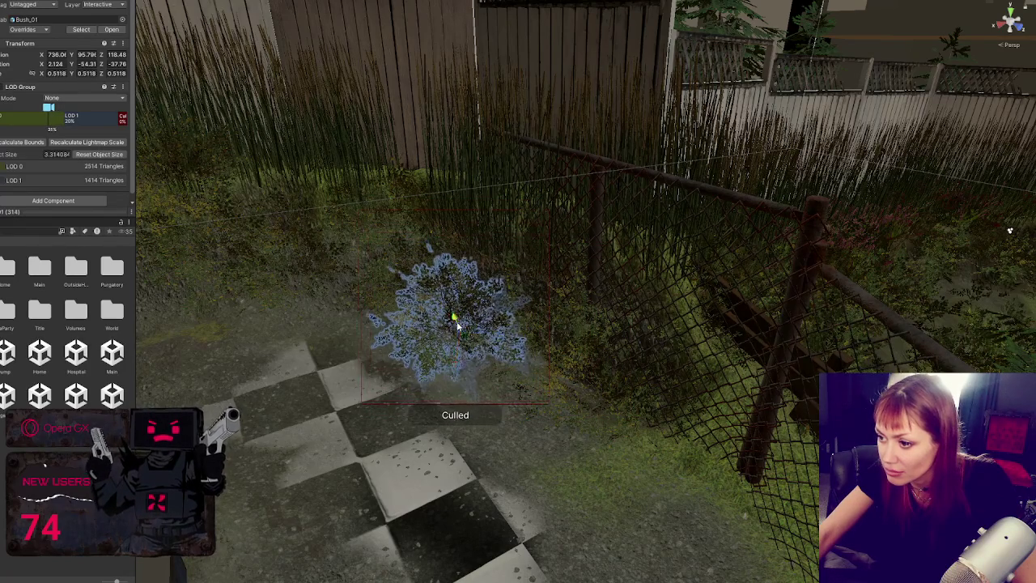
mouse_move(454, 324)
mouse_down()
mouse_move(536, 302)
mouse_move(794, 405)
mouse_move(477, 383)
mouse_up()
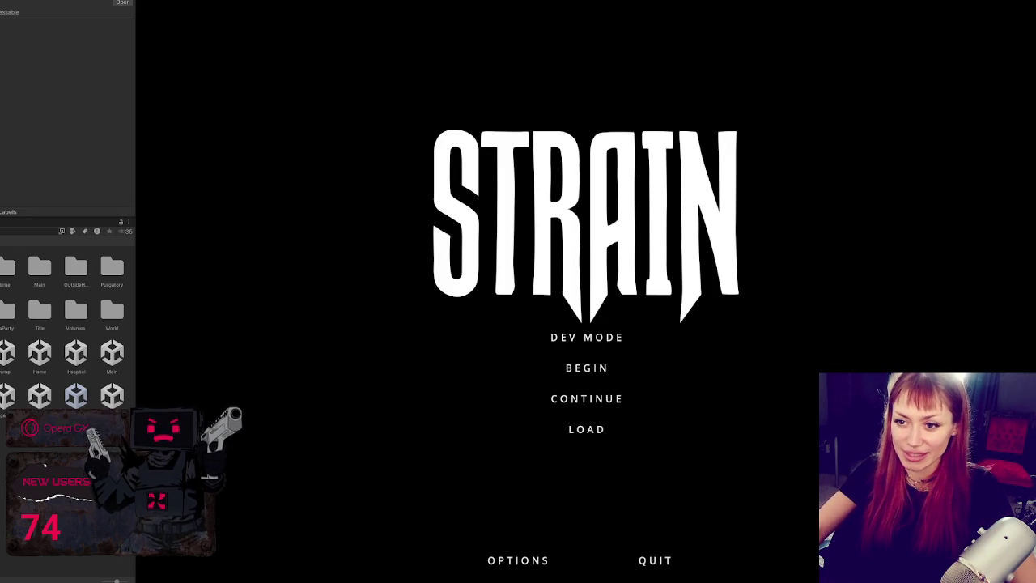
Widen the Game view by shrinking the Project panel, then start DEV MODE
mouse_move(40, 208)
mouse_down()
mouse_move(40, 275)
mouse_move(41, 170)
mouse_move(41, 202)
mouse_up()
mouse_move(134, 168)
mouse_down()
mouse_move(64, 169)
mouse_move(0, 229)
mouse_up()
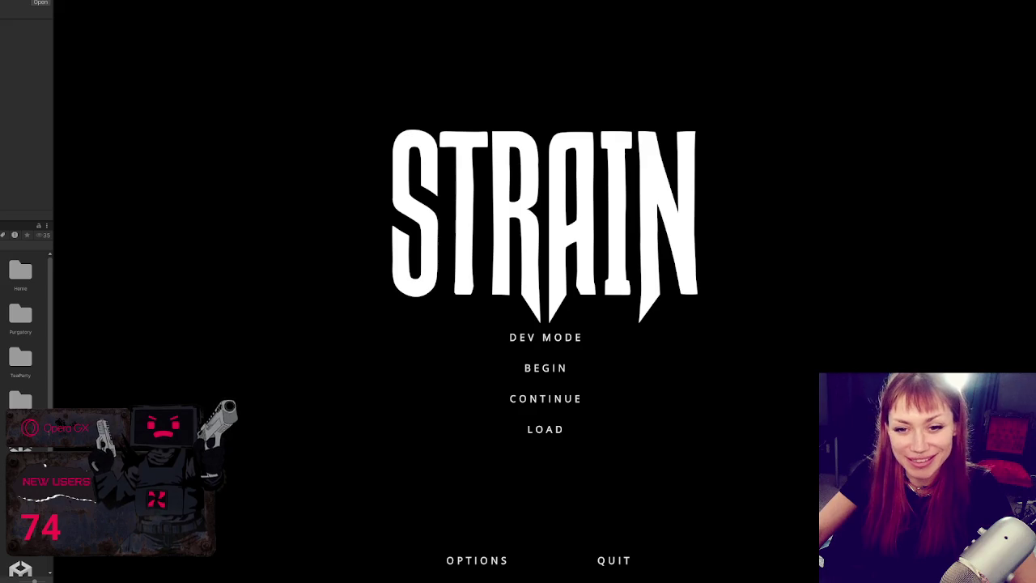
click(522, 337)
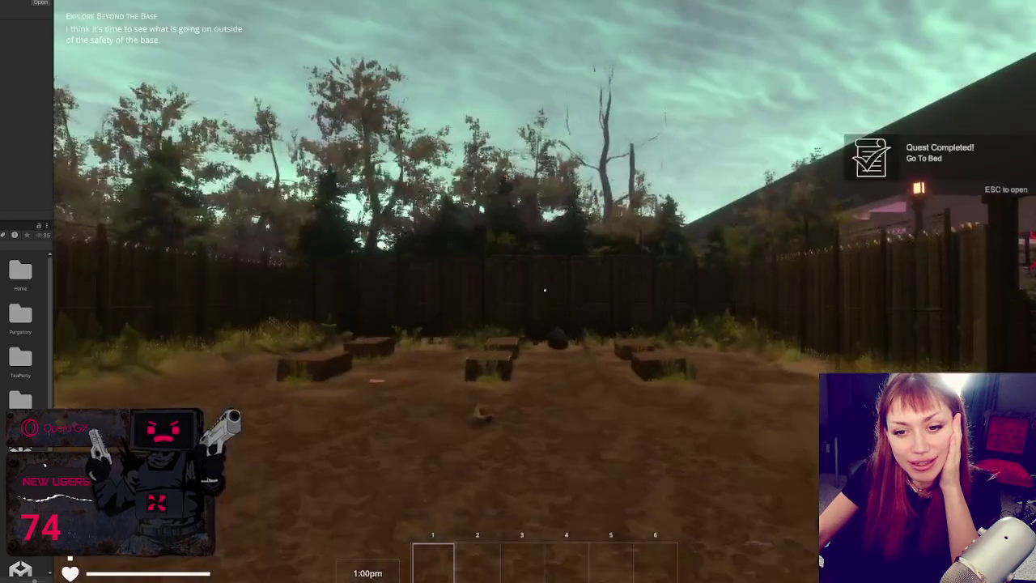
Walk through the gate to the notice board and travel to the Apothecary from its map
key(w)
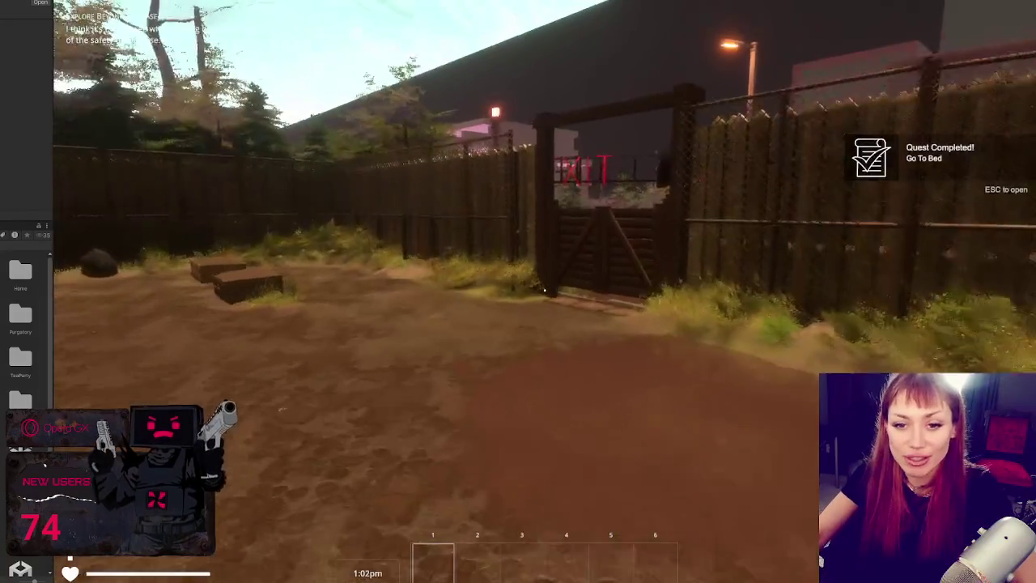
key(e)
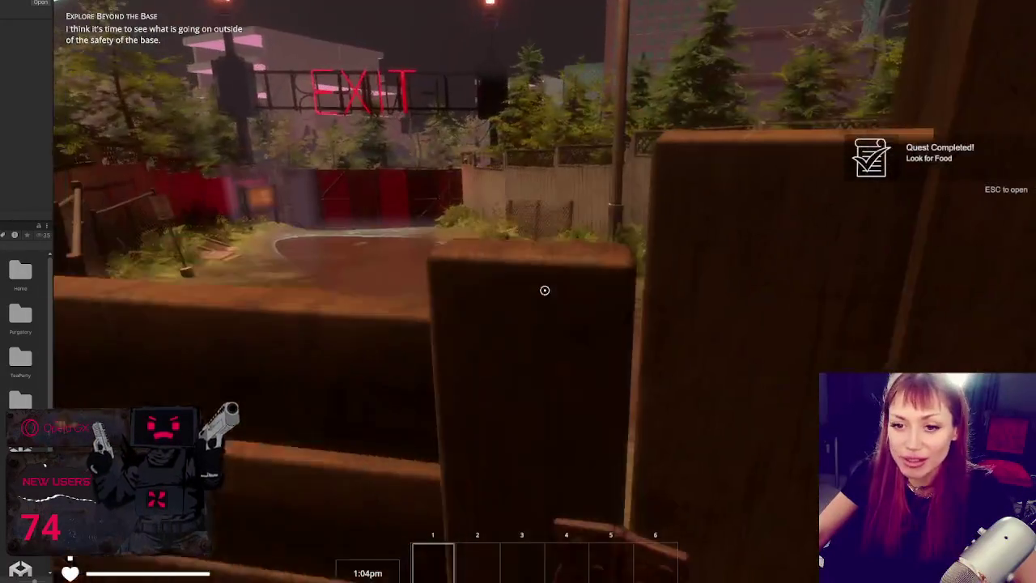
key(w)
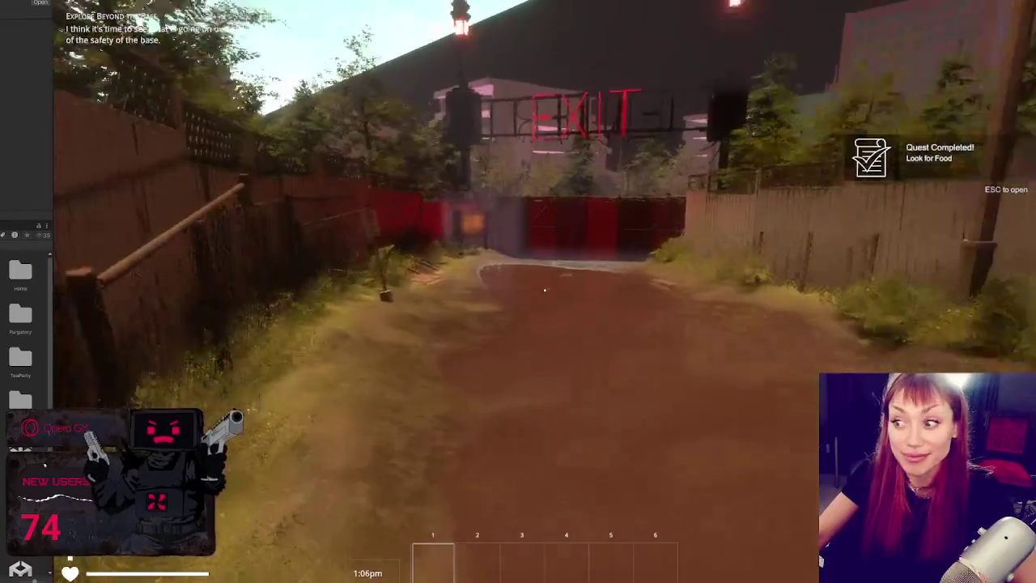
key(w)
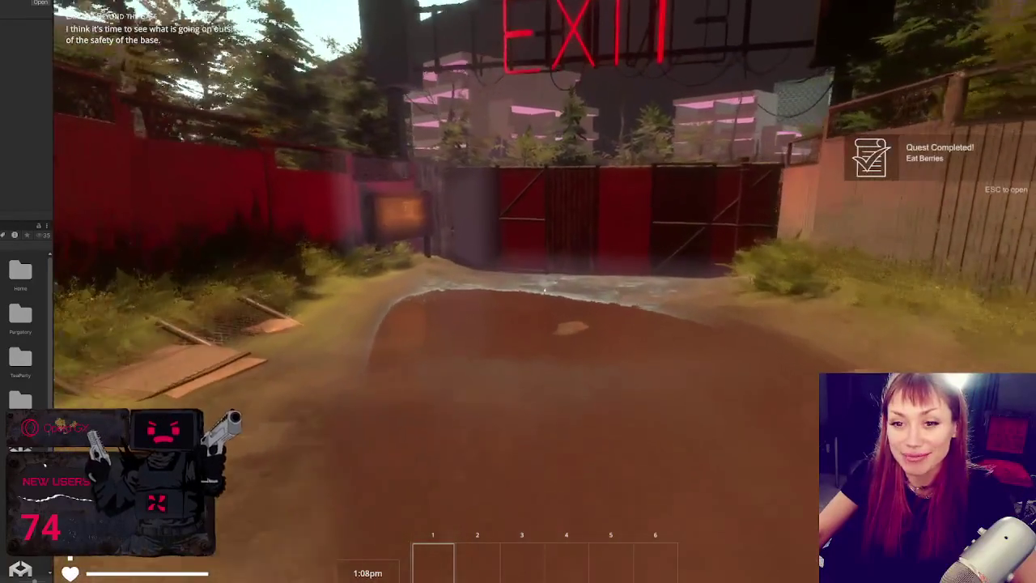
key(w)
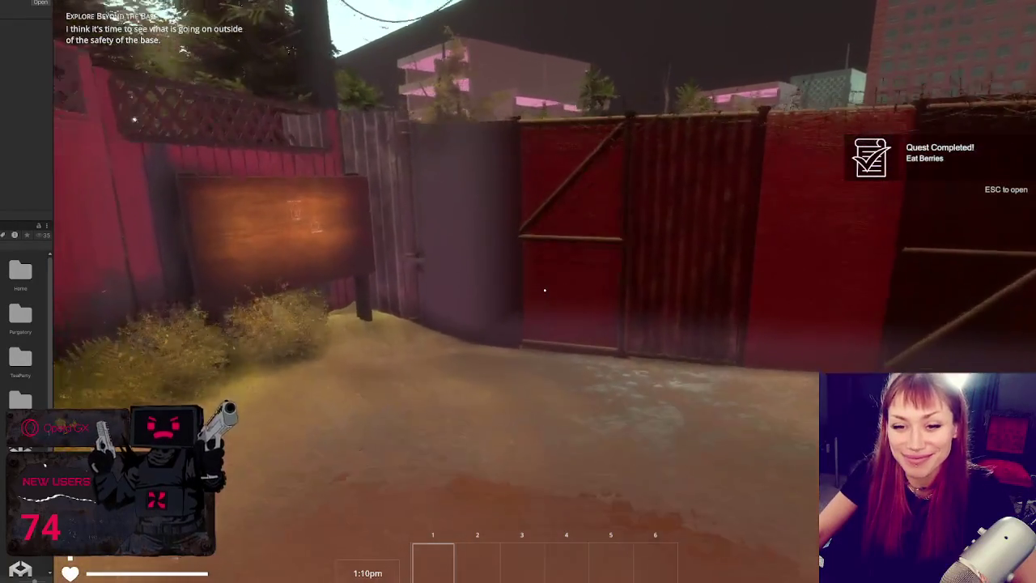
key(e)
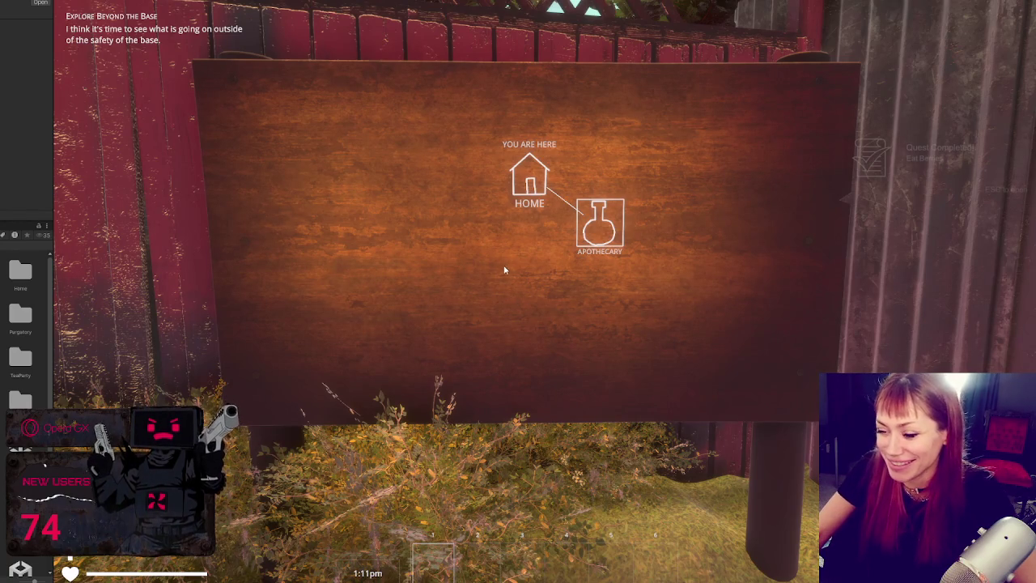
click(600, 223)
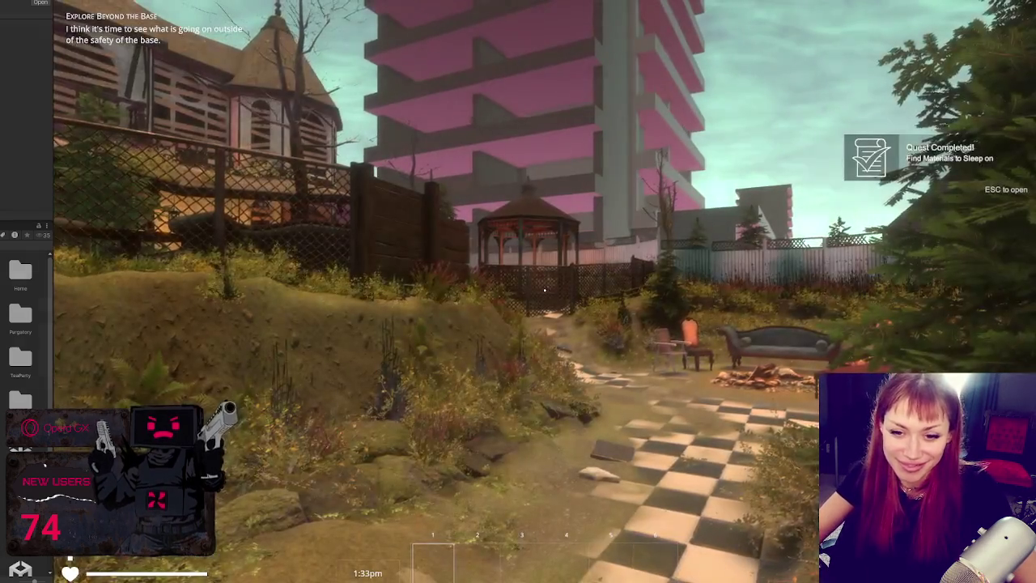
Explore the checkered path, fire pit and fenced garden, then stop Play mode
click(545, 290)
key(w)
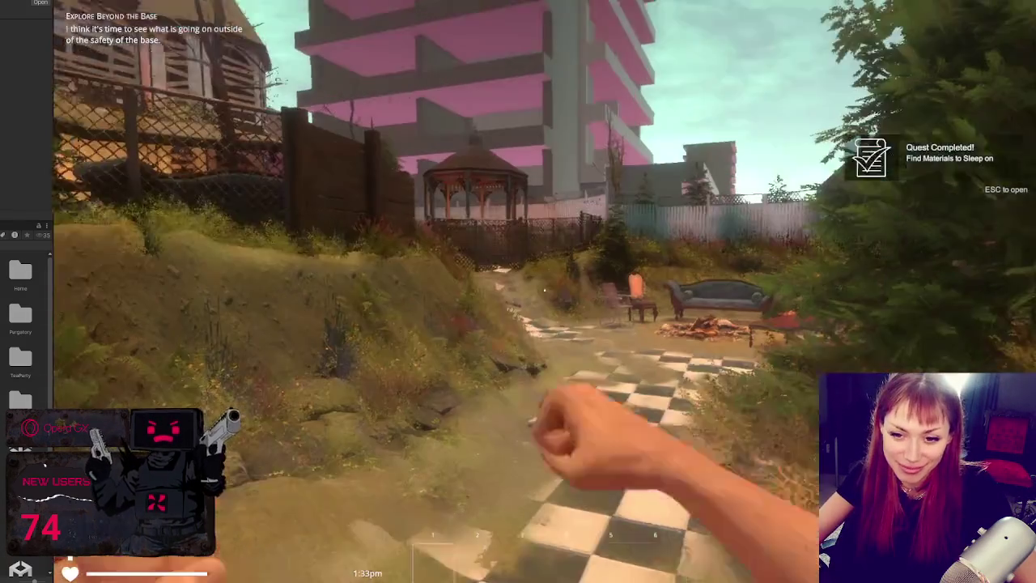
key(w)
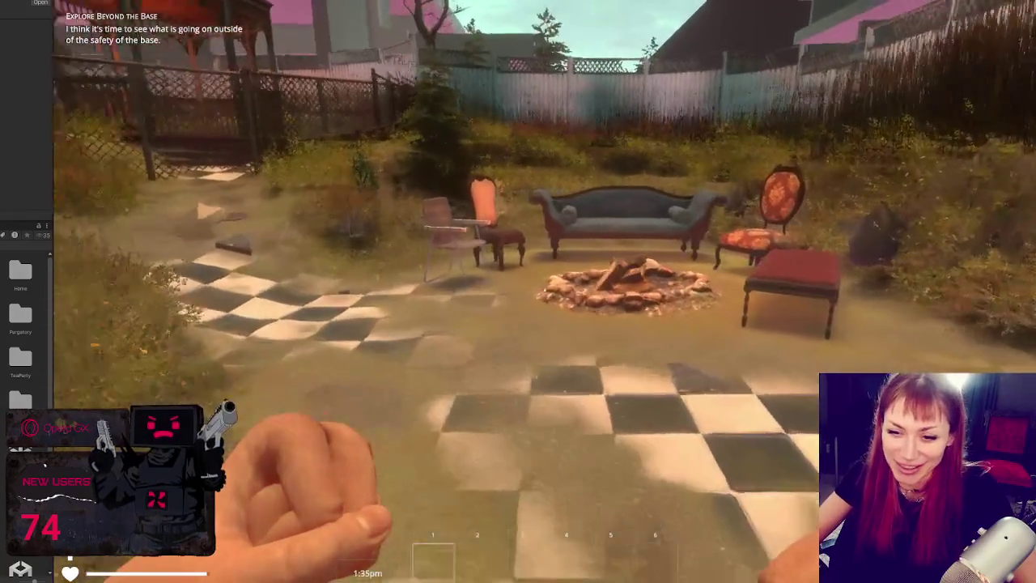
key(w)
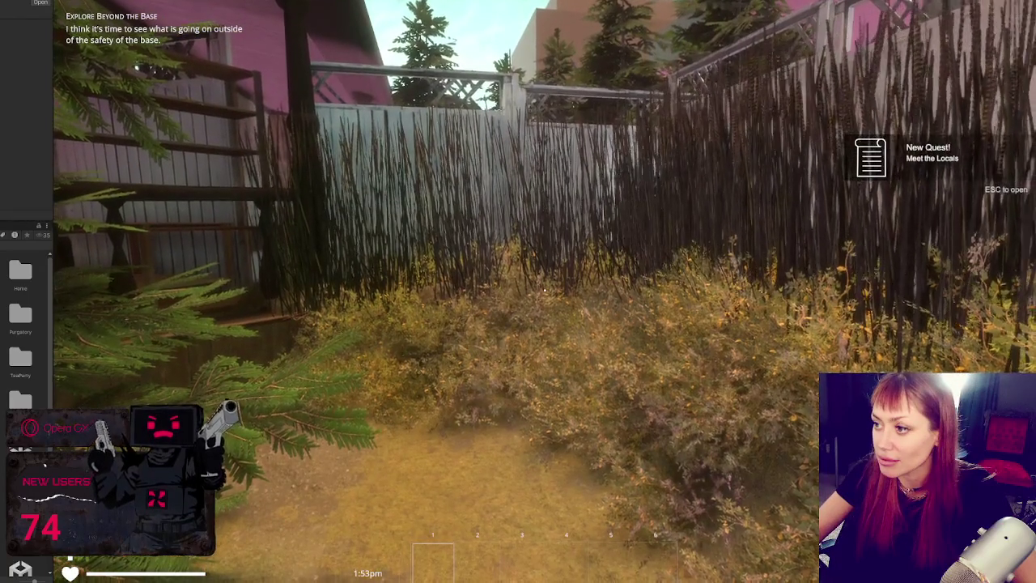
key(w)
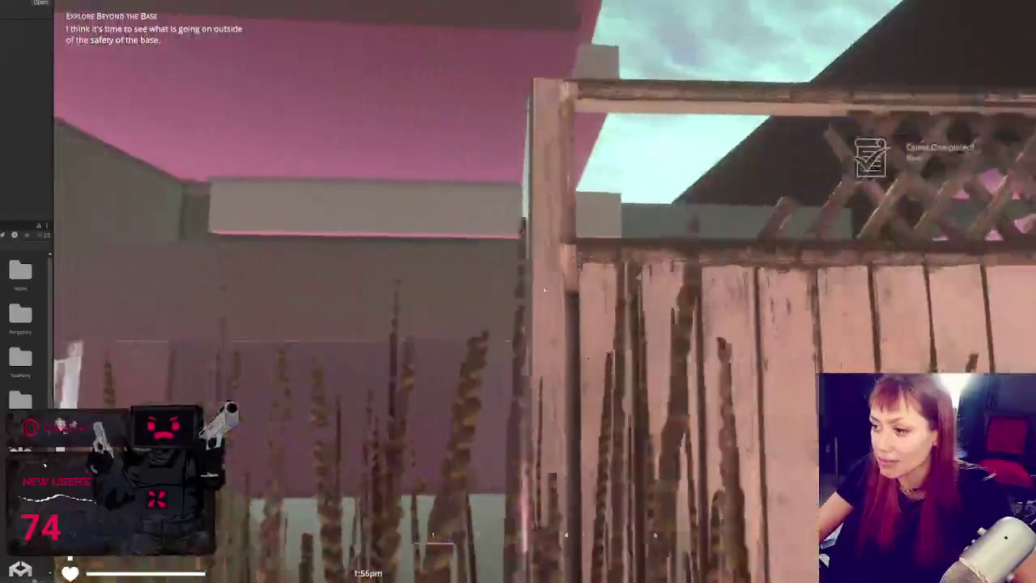
mouse_move(543, 289)
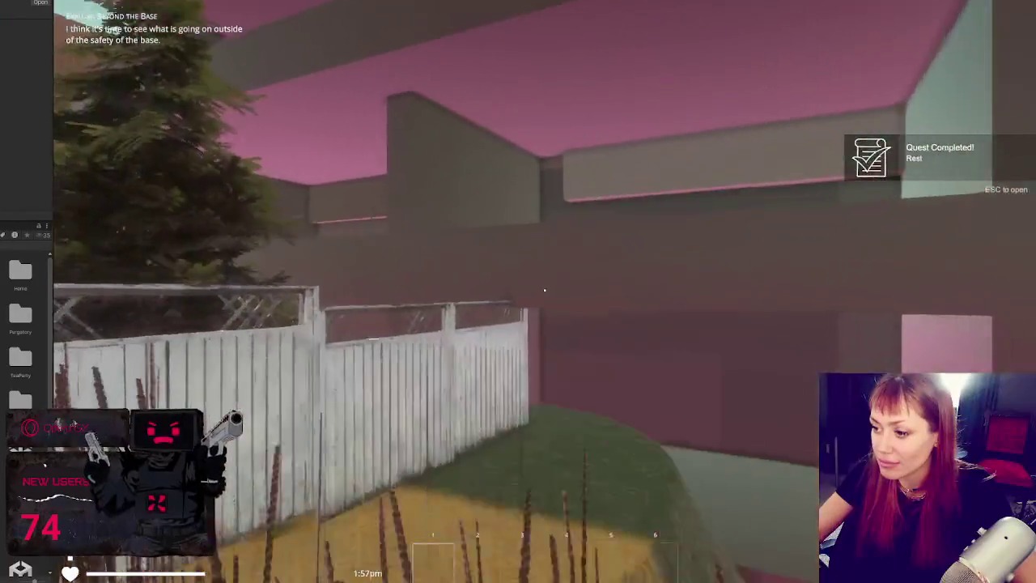
key(w)
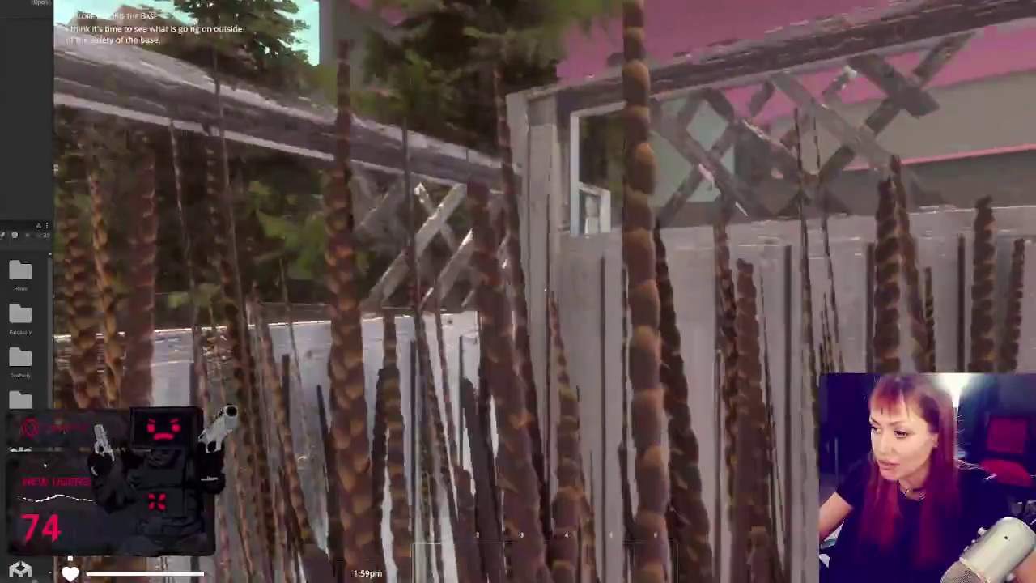
key(w)
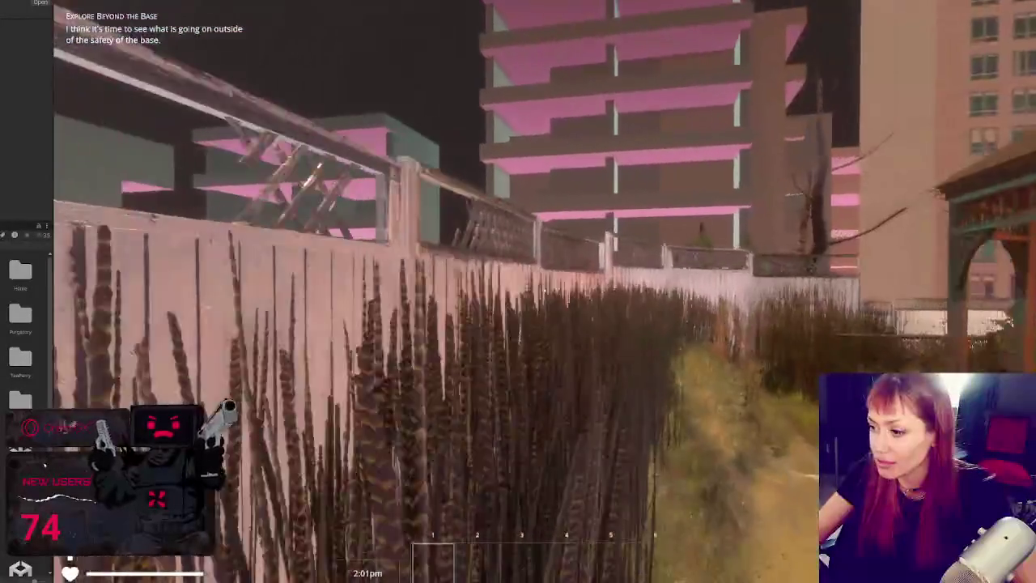
key(space)
key(space)
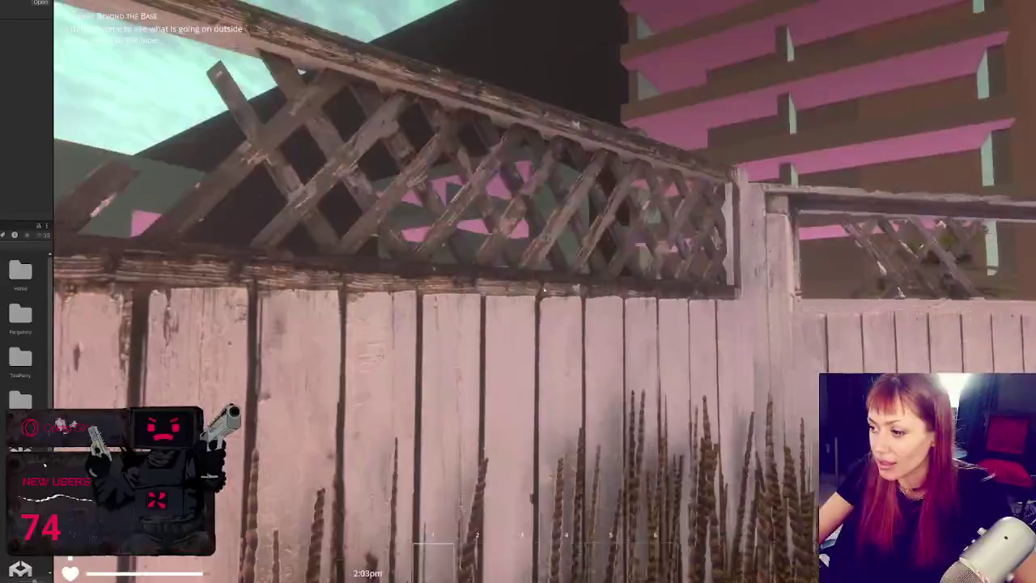
key(Escape)
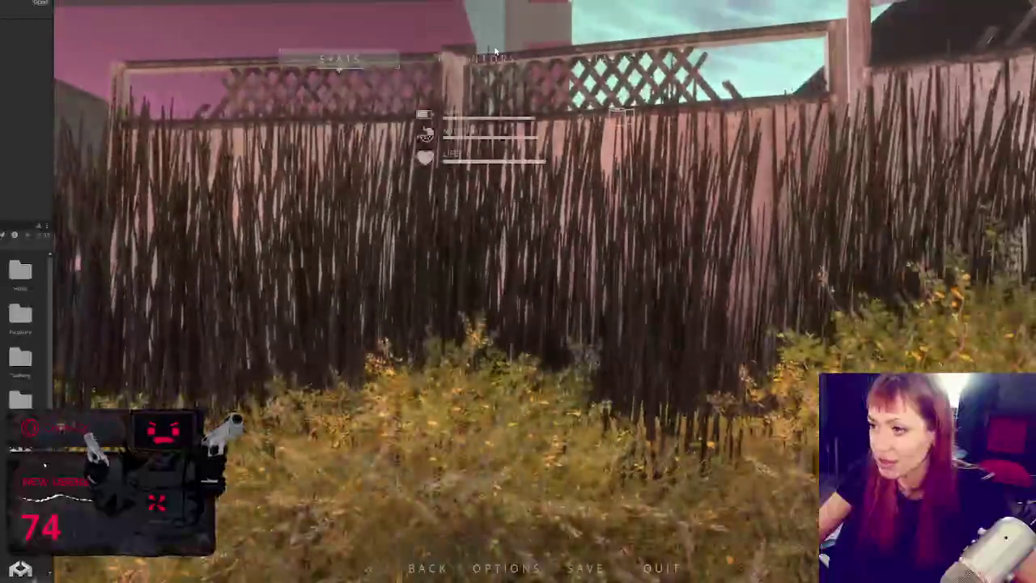
key(ctrl+p)
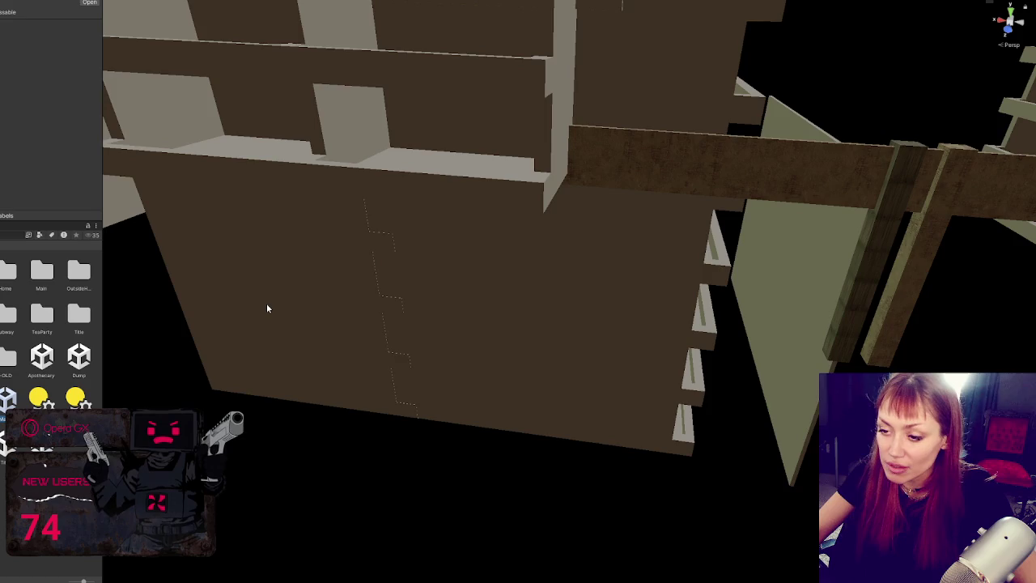
Load the Apothecary scene additively and move the small fir left along the fence
scroll(269, 332, down, 5)
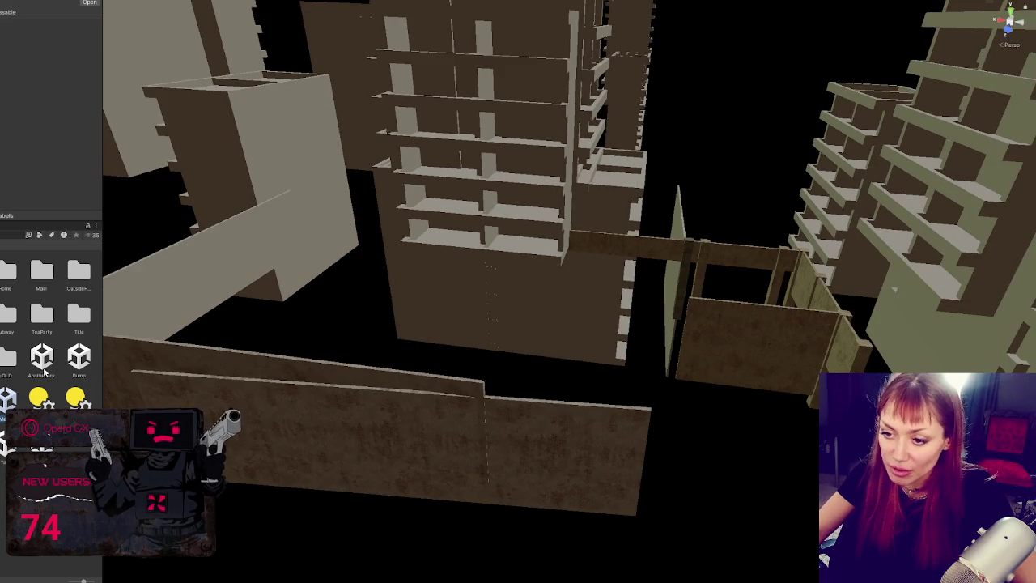
right_click(44, 373)
click(97, 140)
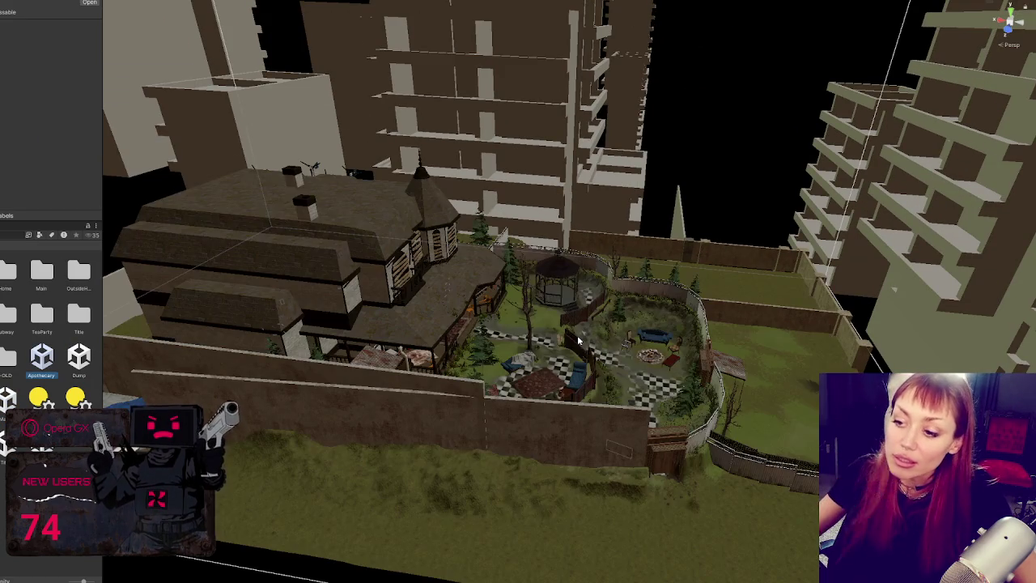
scroll(682, 218, up, 5)
scroll(617, 255, up, 5)
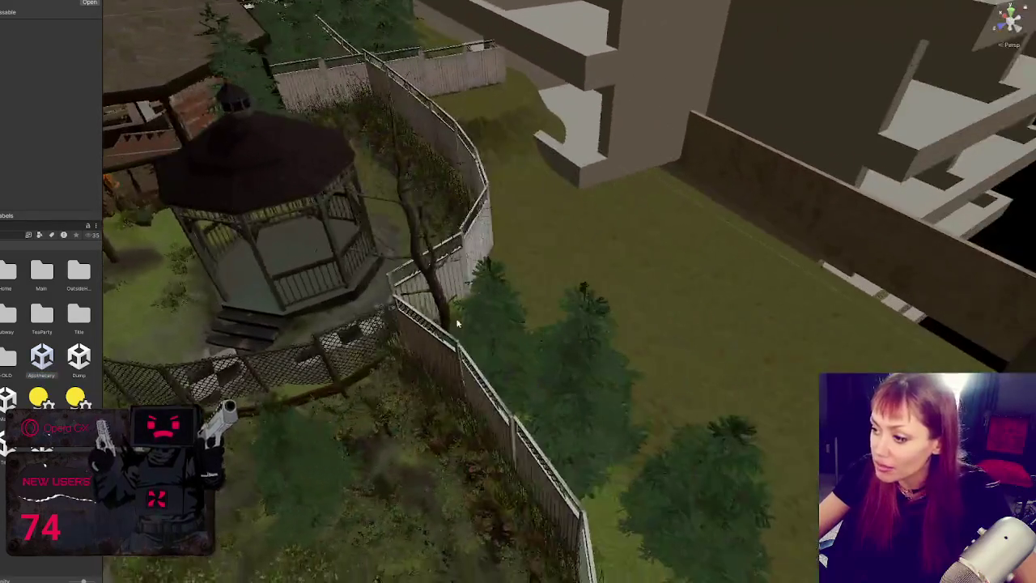
click(595, 364)
drag(620, 374, 682, 402)
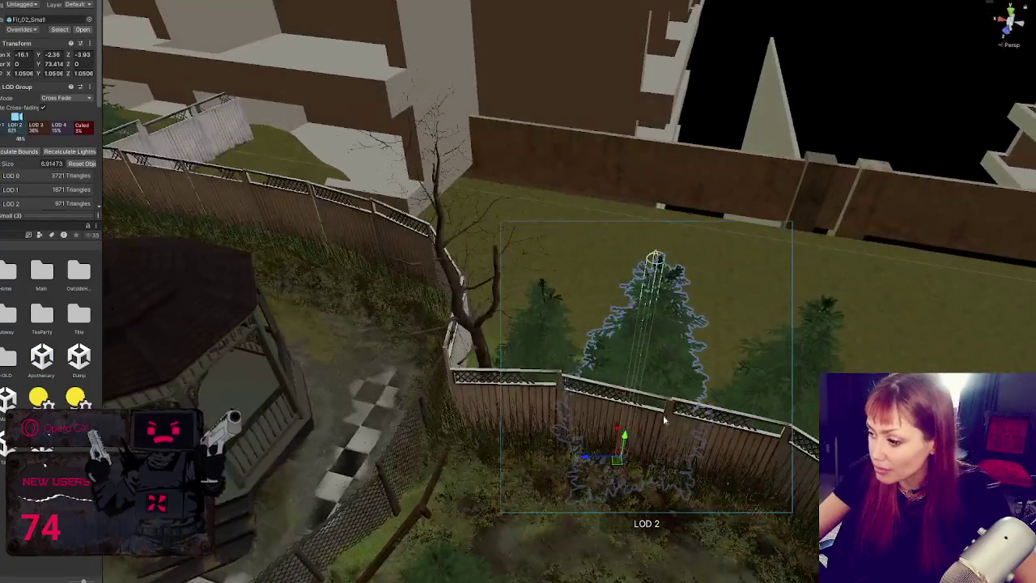
mouse_move(603, 464)
mouse_down()
mouse_move(538, 458)
mouse_move(555, 425)
mouse_move(474, 432)
mouse_move(489, 432)
mouse_move(525, 384)
mouse_move(534, 398)
mouse_move(511, 411)
mouse_move(463, 390)
mouse_move(498, 330)
mouse_move(481, 364)
mouse_move(455, 368)
mouse_up()
Duplicate the fir twice, turning and moving each copy up along the fence
key(ctrl+d)
key(e)
mouse_move(471, 335)
mouse_down()
mouse_move(434, 296)
mouse_move(421, 299)
mouse_up()
key(ctrl+d)
mouse_move(449, 339)
mouse_down()
mouse_move(422, 317)
mouse_move(416, 257)
mouse_move(397, 259)
mouse_move(398, 289)
mouse_move(427, 294)
mouse_move(418, 286)
mouse_up()
key(w)
key(e)
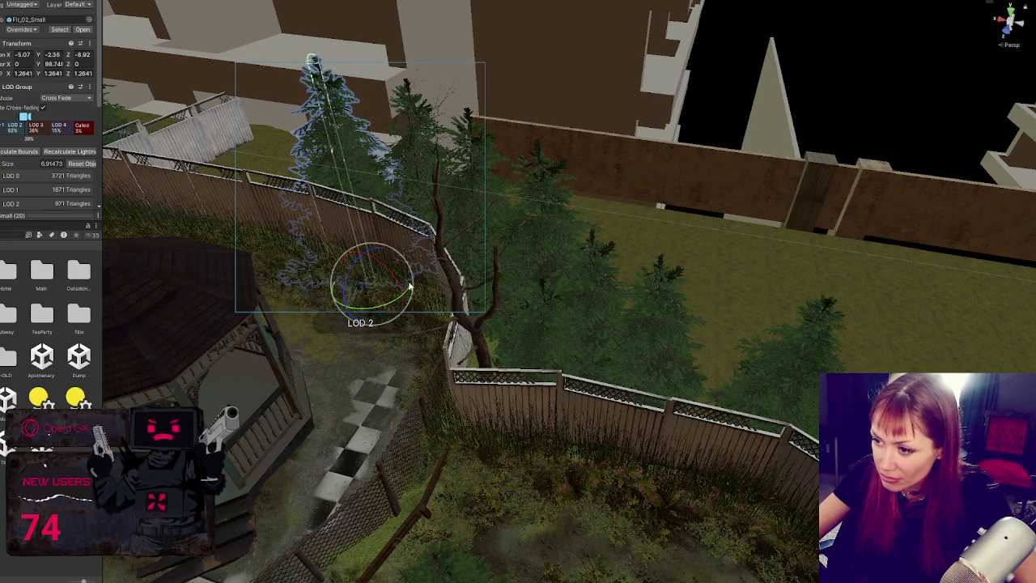
Slide the latest fir copy further along the fence and enlarge it above its neighbours
drag(344, 277, 264, 243)
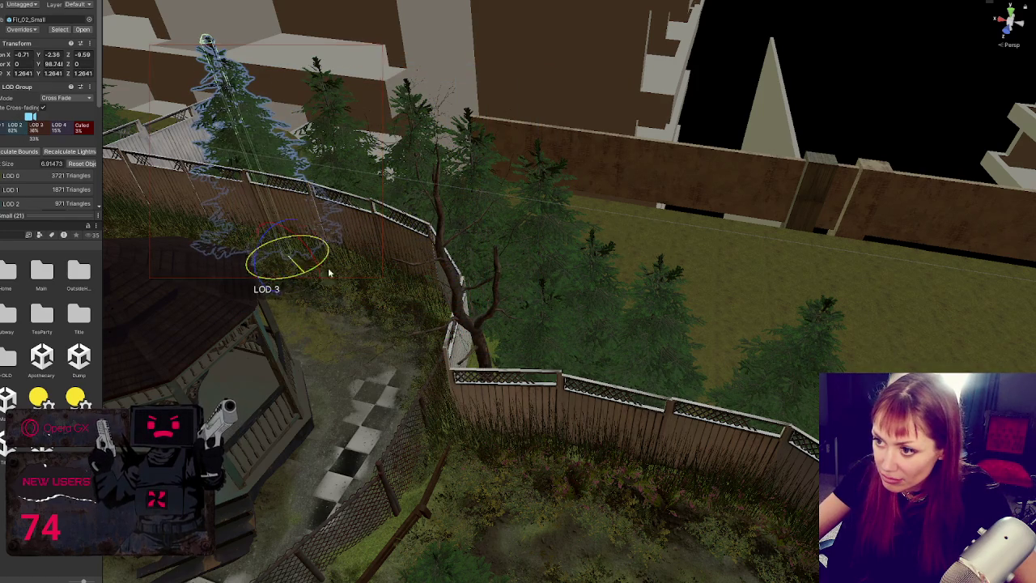
drag(310, 273, 310, 249)
key(w)
mouse_move(251, 266)
mouse_down()
mouse_move(261, 263)
mouse_move(203, 257)
mouse_move(237, 235)
mouse_move(475, 277)
mouse_up()
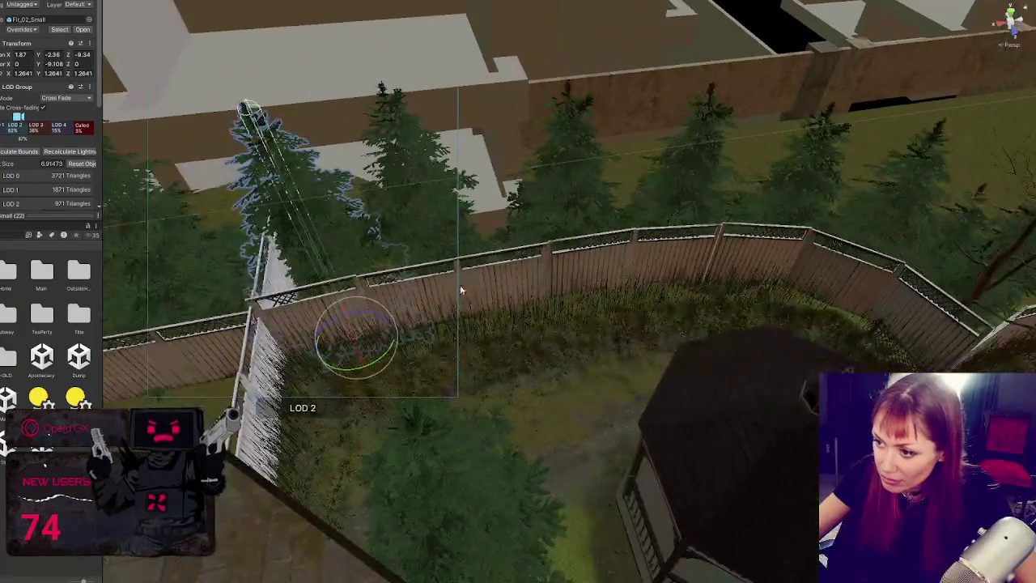
mouse_move(361, 353)
mouse_down()
mouse_move(374, 407)
mouse_move(378, 390)
mouse_move(486, 305)
mouse_move(486, 327)
mouse_move(474, 330)
mouse_move(615, 302)
mouse_up()
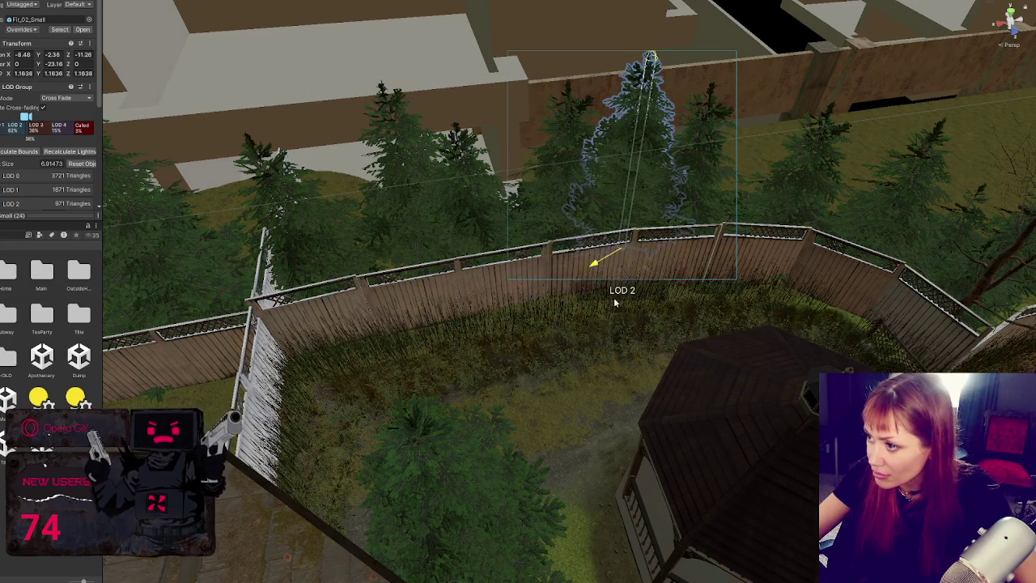
mouse_move(649, 272)
mouse_down()
mouse_move(603, 240)
mouse_move(620, 226)
mouse_move(618, 252)
mouse_move(421, 228)
mouse_move(361, 280)
mouse_move(399, 223)
mouse_move(545, 139)
mouse_move(728, 185)
mouse_move(776, 217)
mouse_move(728, 204)
mouse_move(462, 197)
mouse_move(332, 254)
mouse_up()
key(r)
key(e)
key(w)
mouse_move(458, 279)
mouse_down()
mouse_move(707, 495)
mouse_move(666, 429)
mouse_up()
mouse_move(671, 470)
mouse_down()
mouse_move(596, 488)
mouse_move(655, 486)
mouse_move(566, 490)
mouse_move(601, 508)
mouse_move(518, 514)
mouse_move(519, 531)
mouse_move(402, 536)
mouse_move(445, 526)
mouse_move(464, 491)
mouse_move(520, 488)
mouse_up()
key(e)
key(e)
Move and rotate a fir along the side fence, then resize it to 1.6034 scale
key(w)
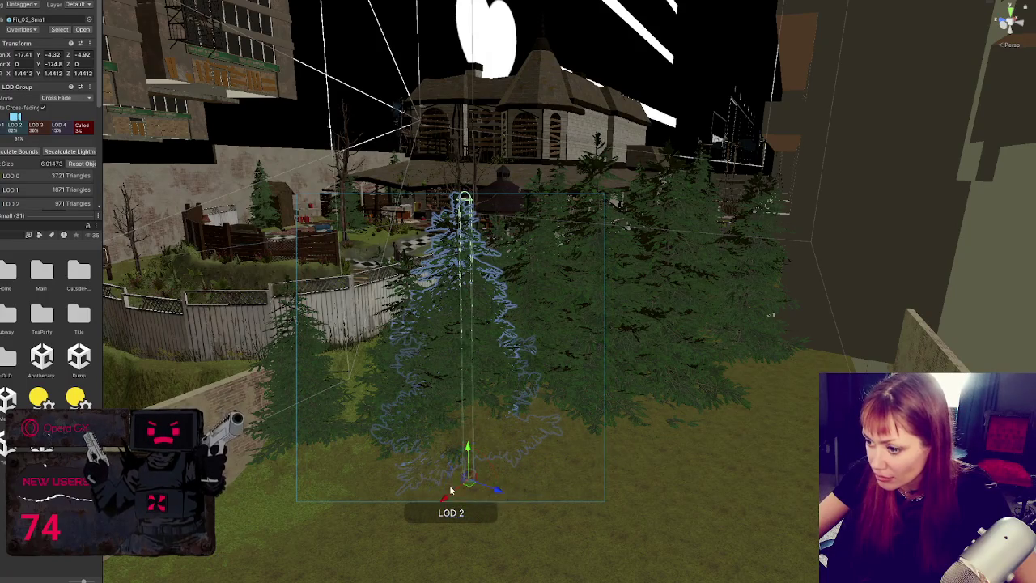
mouse_move(445, 497)
mouse_down()
mouse_move(387, 529)
mouse_move(405, 520)
mouse_move(393, 497)
mouse_move(555, 474)
mouse_move(528, 500)
mouse_move(556, 471)
mouse_move(545, 416)
mouse_move(559, 437)
mouse_move(648, 479)
mouse_move(632, 448)
mouse_up()
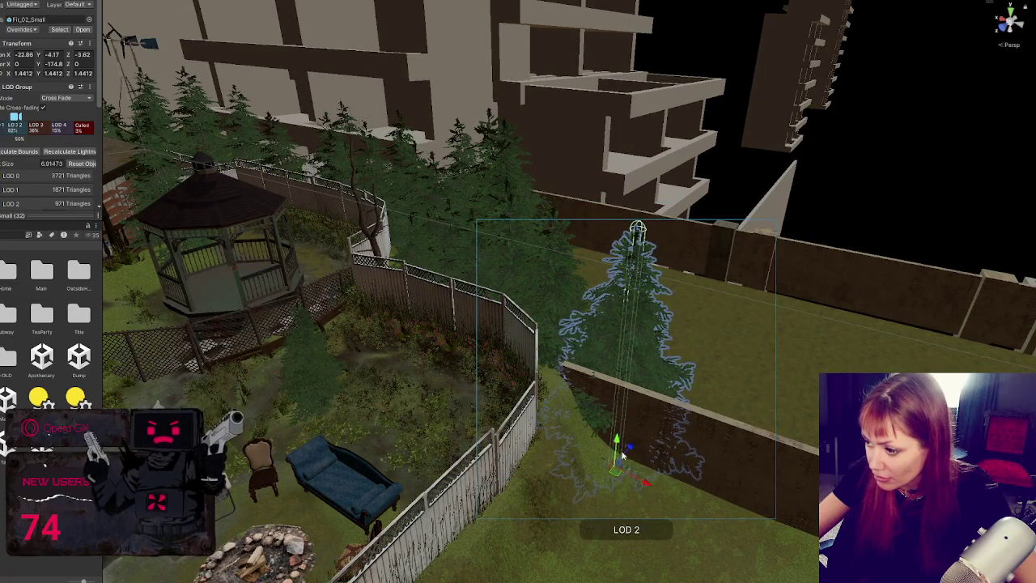
mouse_move(646, 483)
mouse_down()
mouse_move(595, 477)
mouse_move(635, 534)
mouse_move(613, 497)
mouse_up()
key(e)
key(e)
key(f)
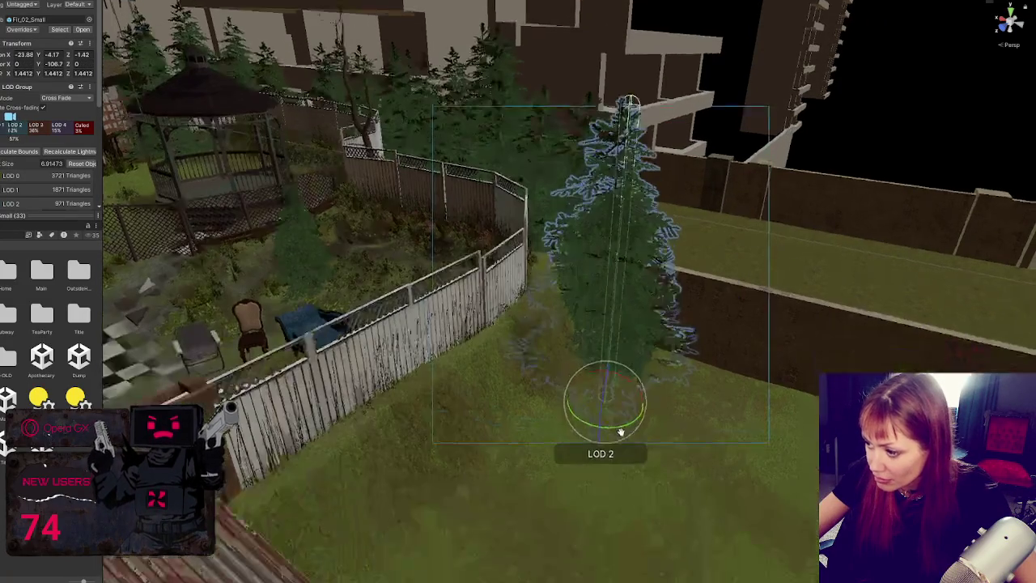
mouse_move(600, 427)
mouse_down()
mouse_move(564, 492)
mouse_move(659, 474)
mouse_up()
key(w)
mouse_move(588, 482)
mouse_down()
mouse_move(526, 485)
mouse_move(575, 479)
mouse_move(497, 538)
mouse_move(502, 494)
mouse_move(356, 380)
mouse_move(369, 401)
mouse_move(381, 379)
mouse_move(358, 410)
mouse_move(424, 412)
mouse_move(277, 441)
mouse_move(343, 434)
mouse_move(353, 445)
mouse_move(276, 445)
mouse_move(296, 450)
mouse_move(280, 471)
mouse_move(306, 475)
mouse_move(340, 453)
mouse_move(342, 434)
mouse_move(387, 453)
mouse_move(360, 425)
mouse_move(393, 449)
mouse_move(374, 445)
mouse_move(411, 456)
mouse_move(405, 467)
mouse_move(440, 423)
mouse_move(536, 432)
mouse_move(544, 443)
mouse_move(517, 431)
mouse_move(597, 455)
mouse_move(578, 453)
mouse_move(596, 446)
mouse_move(546, 502)
mouse_move(462, 506)
mouse_move(394, 532)
mouse_move(626, 570)
mouse_up()
click(379, 458)
key(r)
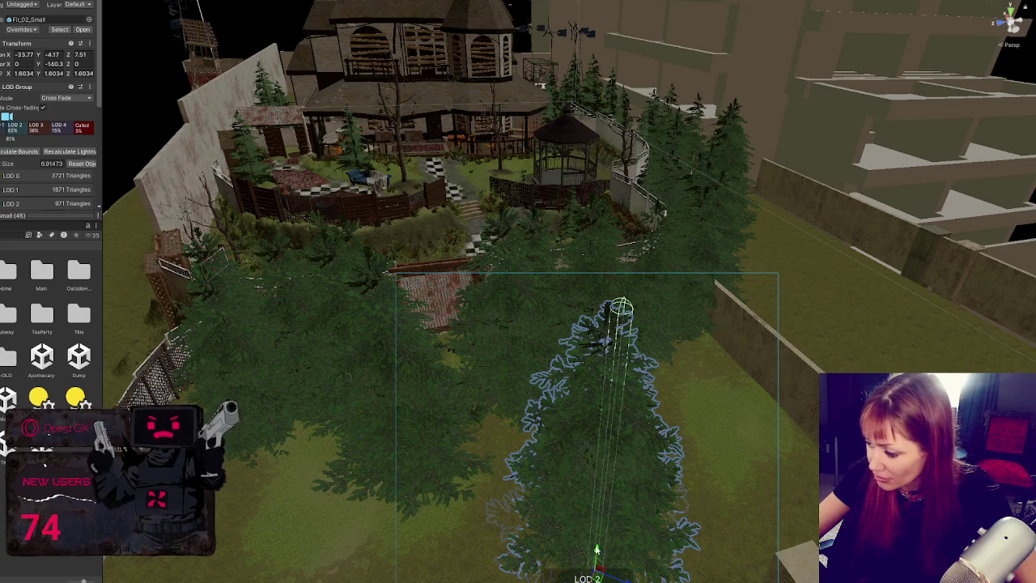
Move a fir up alongside the back fence, sink it slightly and shift it along the fence
scroll(598, 558, down, 3)
mouse_move(590, 497)
mouse_down()
mouse_move(578, 486)
mouse_move(671, 416)
mouse_move(662, 436)
mouse_move(712, 407)
mouse_move(683, 397)
mouse_move(705, 396)
mouse_move(689, 387)
mouse_up()
key(e)
key(w)
drag(683, 344, 686, 358)
mouse_move(670, 412)
mouse_down()
mouse_move(694, 363)
mouse_move(684, 351)
mouse_move(558, 421)
mouse_move(567, 451)
mouse_move(527, 429)
mouse_move(623, 433)
mouse_move(701, 469)
mouse_move(669, 449)
mouse_move(795, 325)
mouse_up()
key(e)
key(w)
Shrink a fir by the shed and nudge it and its neighbour closer to the fence and shed
click(796, 324)
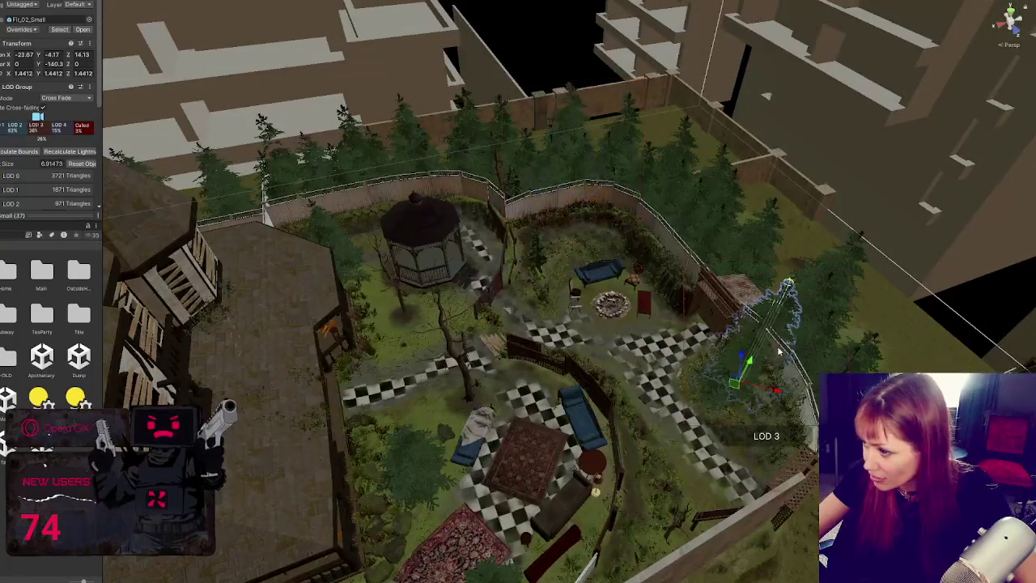
drag(741, 383, 745, 377)
key(f)
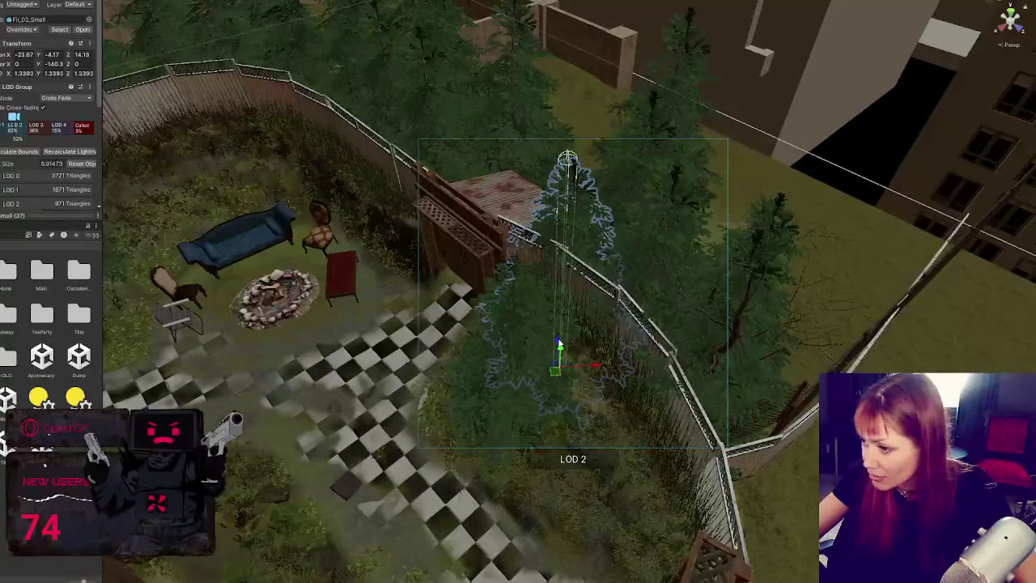
drag(598, 328, 599, 343)
click(662, 377)
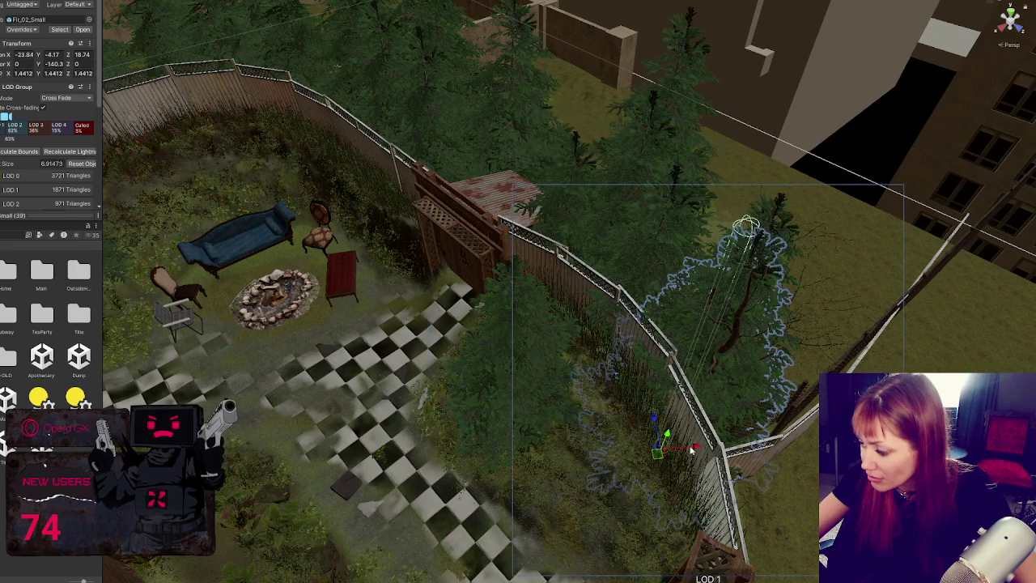
drag(698, 447, 714, 446)
mouse_move(612, 316)
mouse_down()
mouse_move(506, 216)
mouse_move(641, 344)
mouse_up()
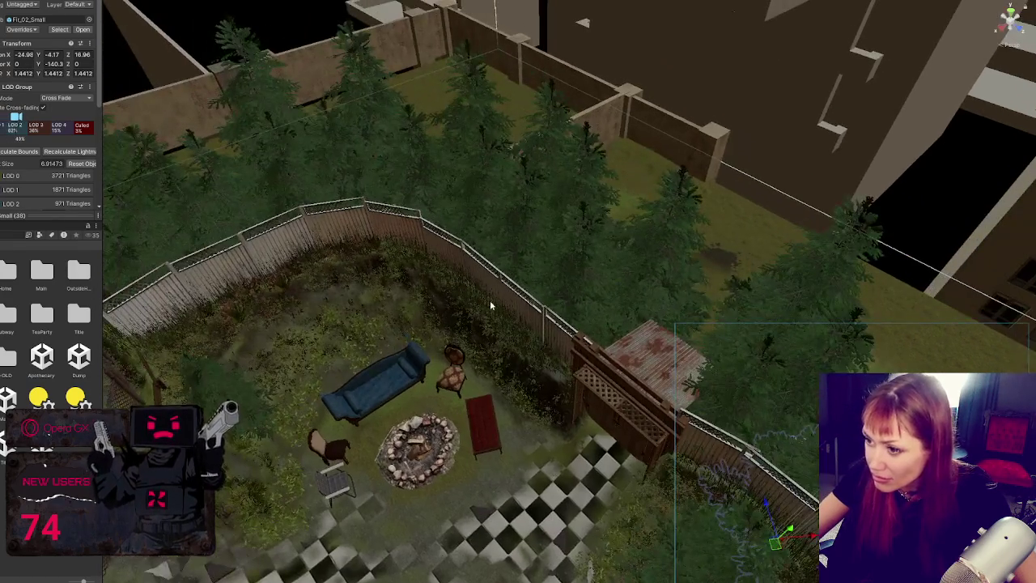
drag(490, 306, 477, 229)
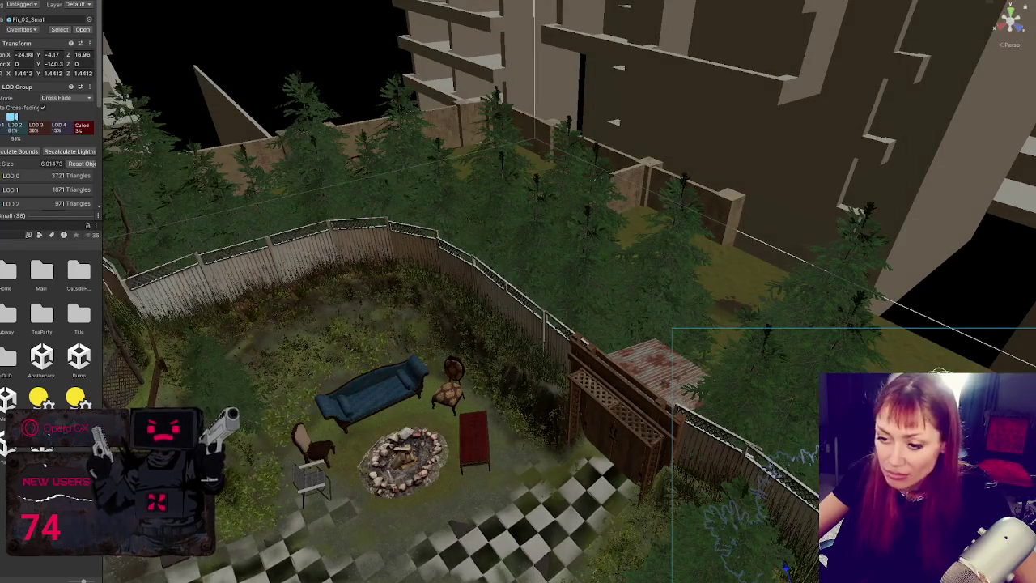
scroll(310, 30, down, 5)
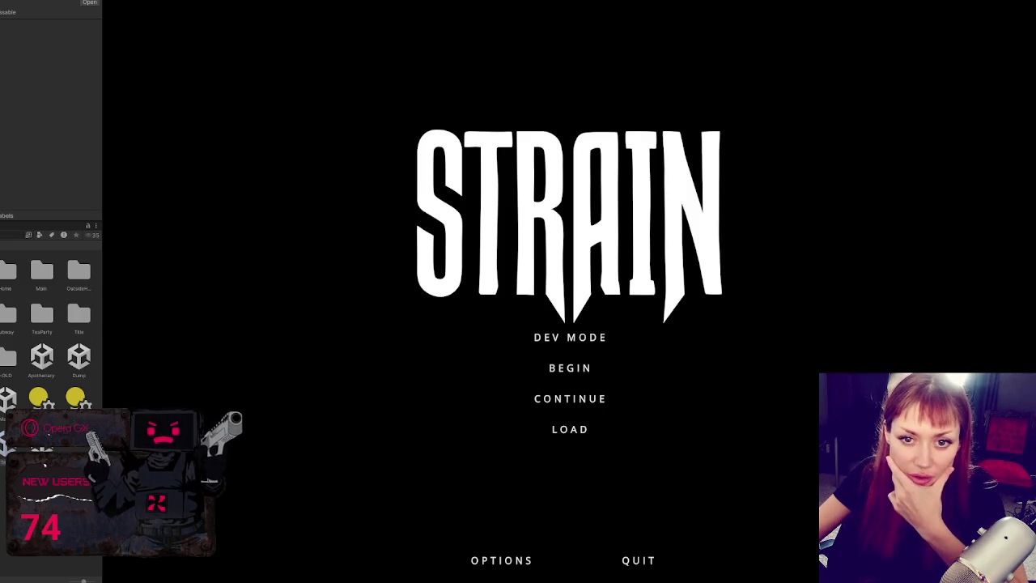
Start in developer mode, walk to the exit gate and use the map sign to travel to the Apothecary
click(573, 338)
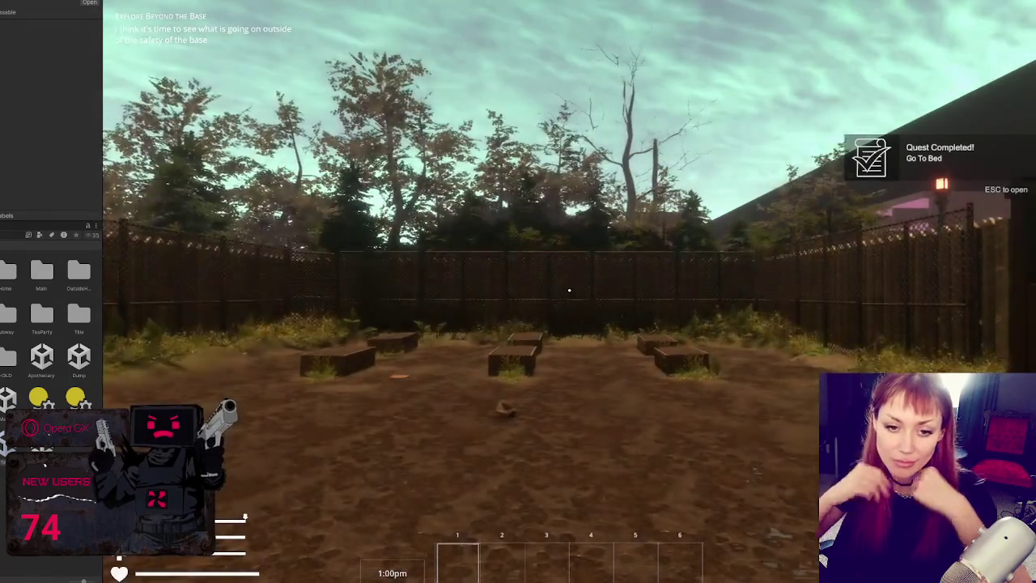
key(w)
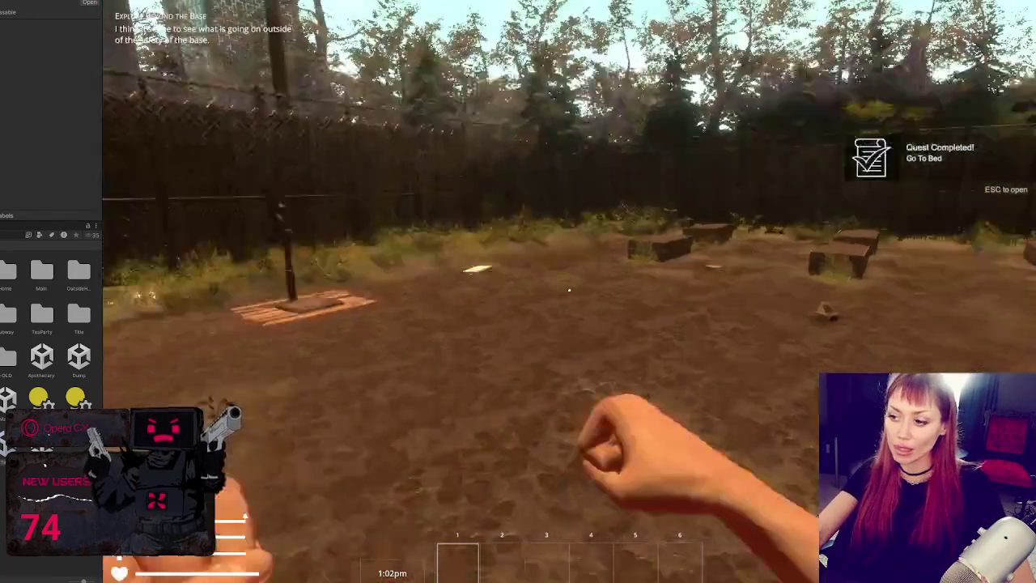
key(w)
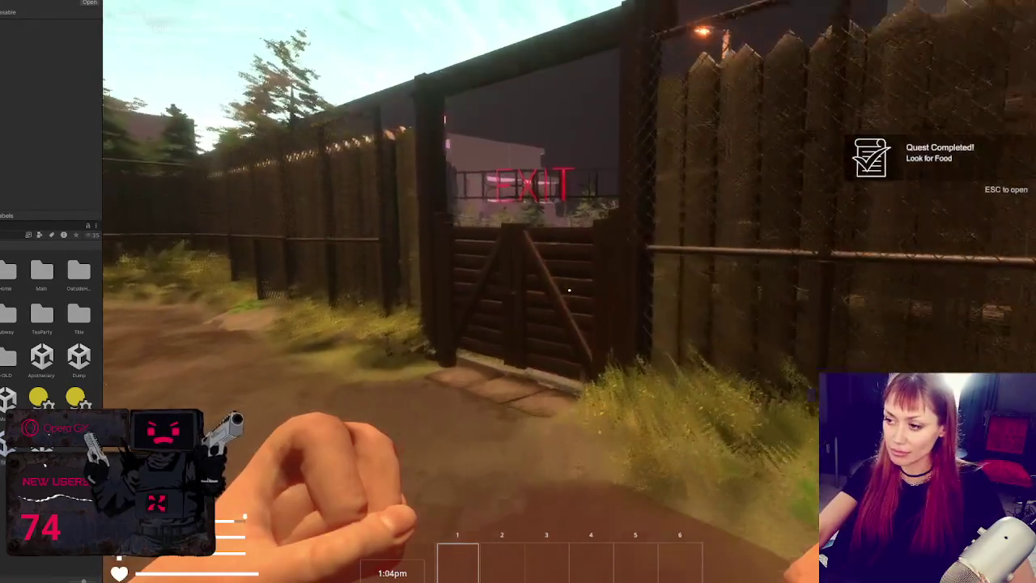
key(w)
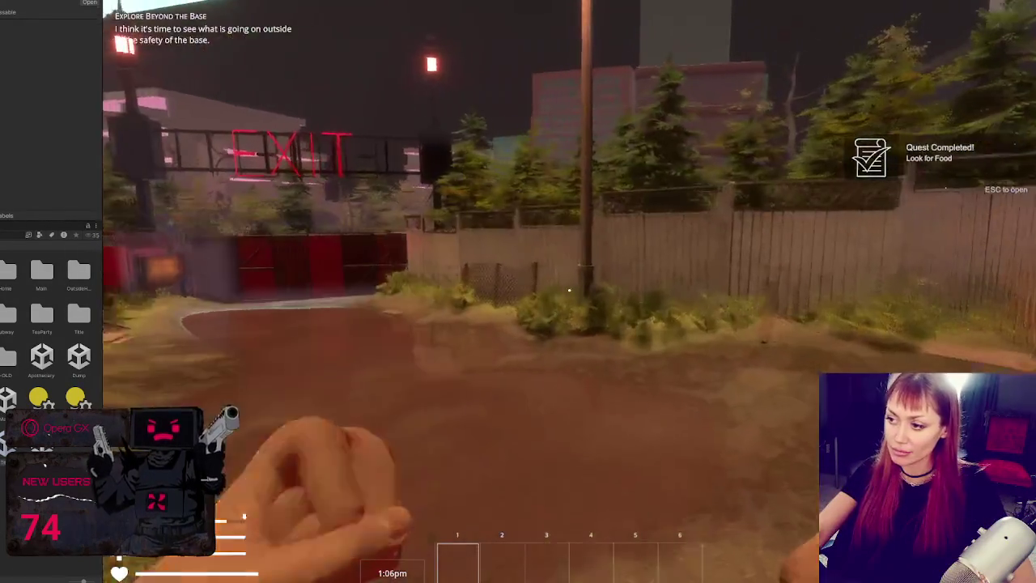
key(w)
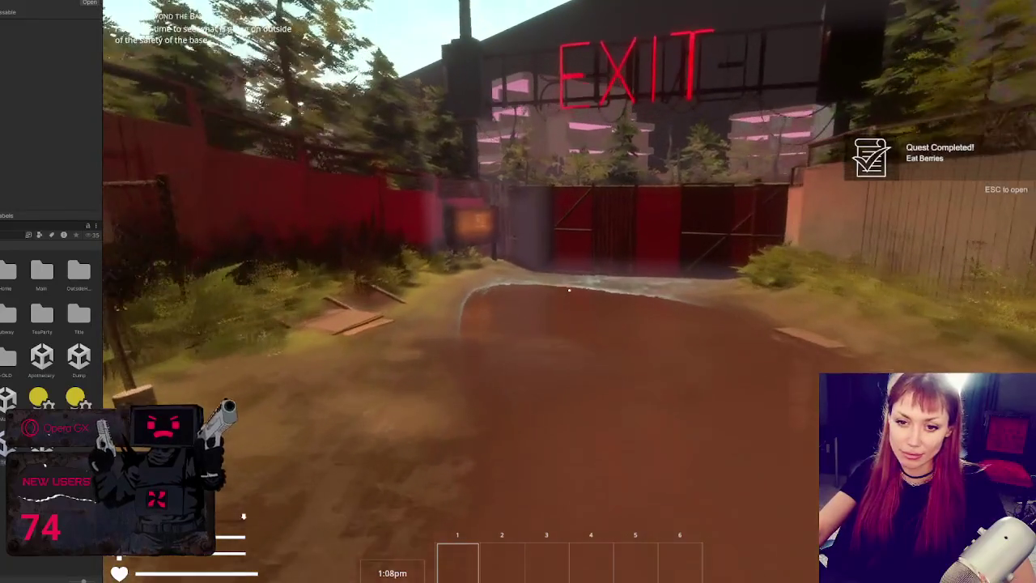
key(w)
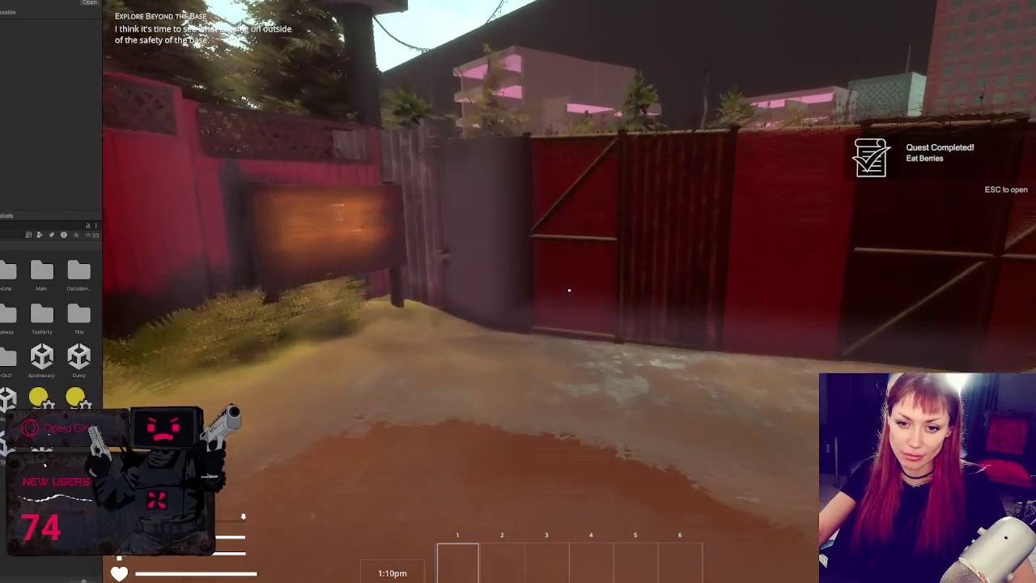
key(e)
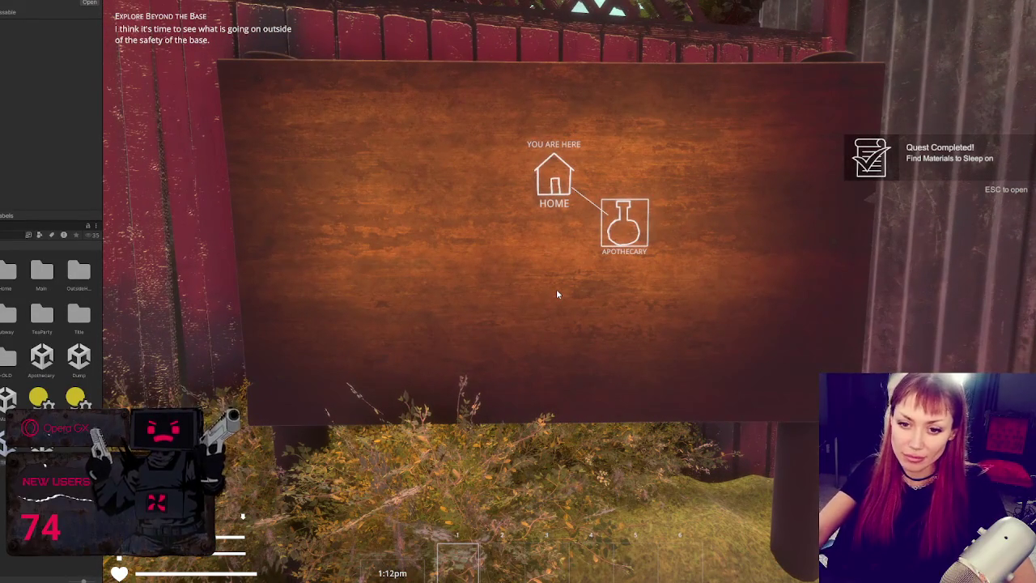
click(619, 236)
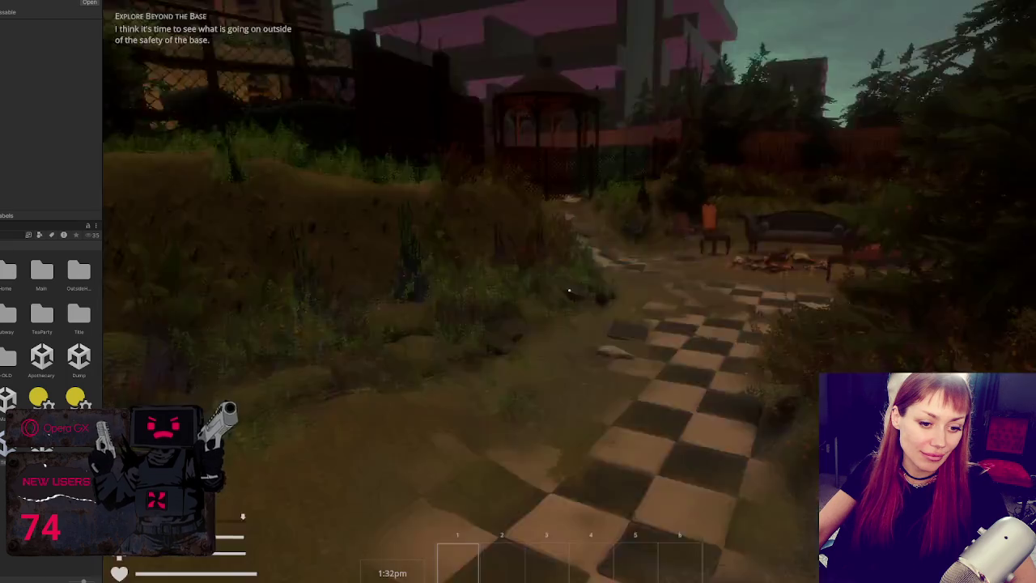
Walk toward the gazebo, over to the shed, past the fire pit and along the wooden fence
key(w)
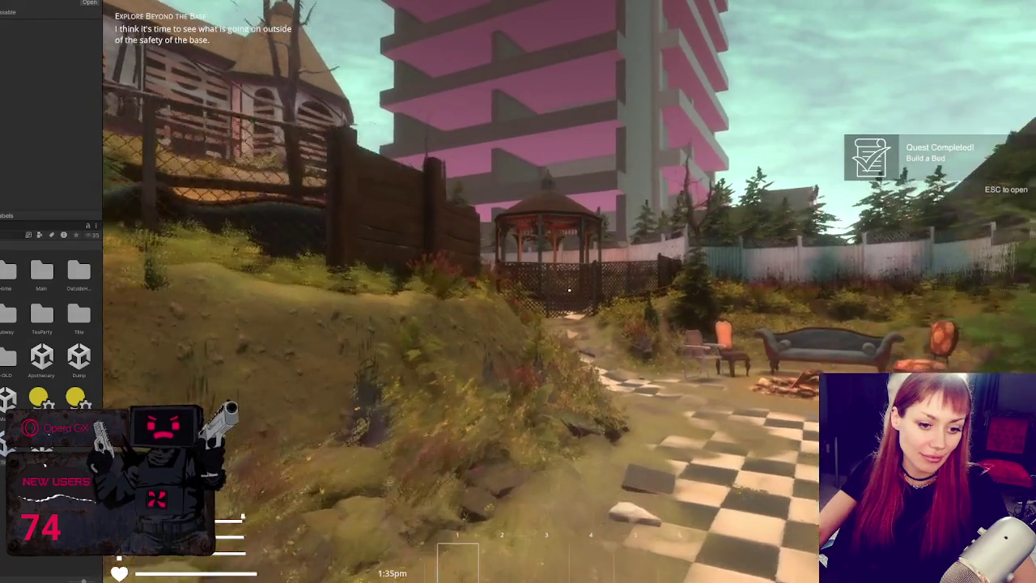
key(w)
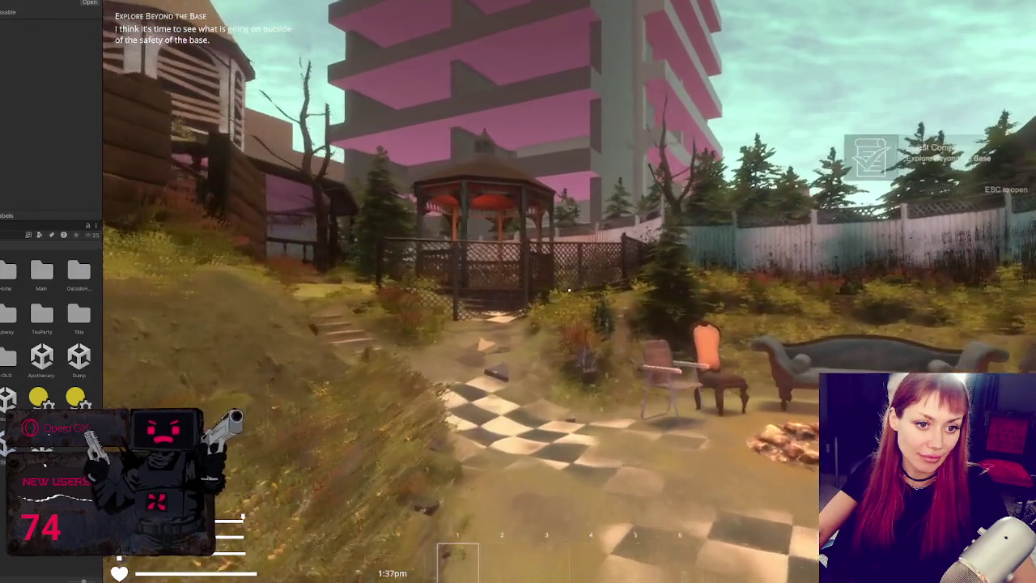
key(w)
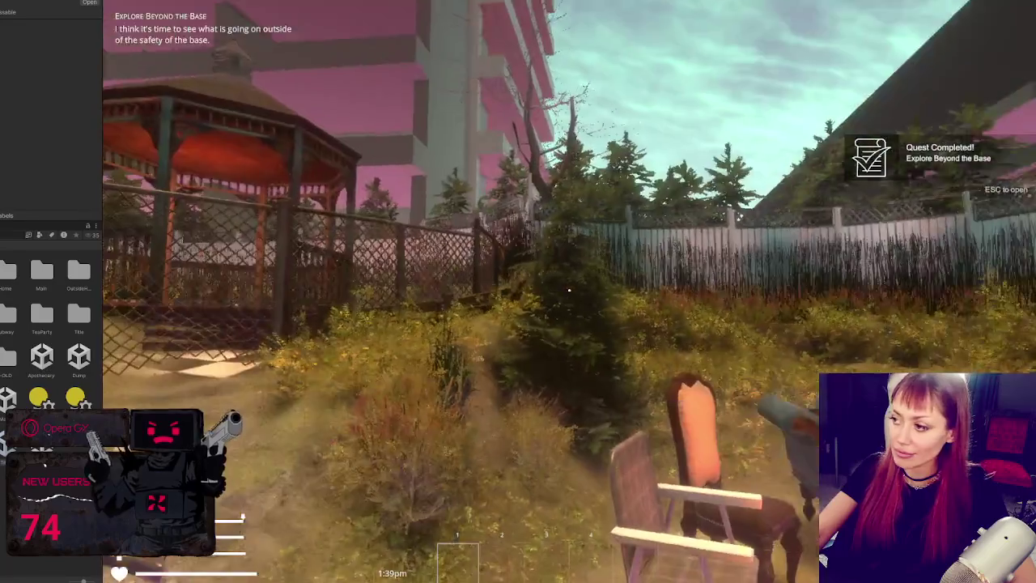
key(w)
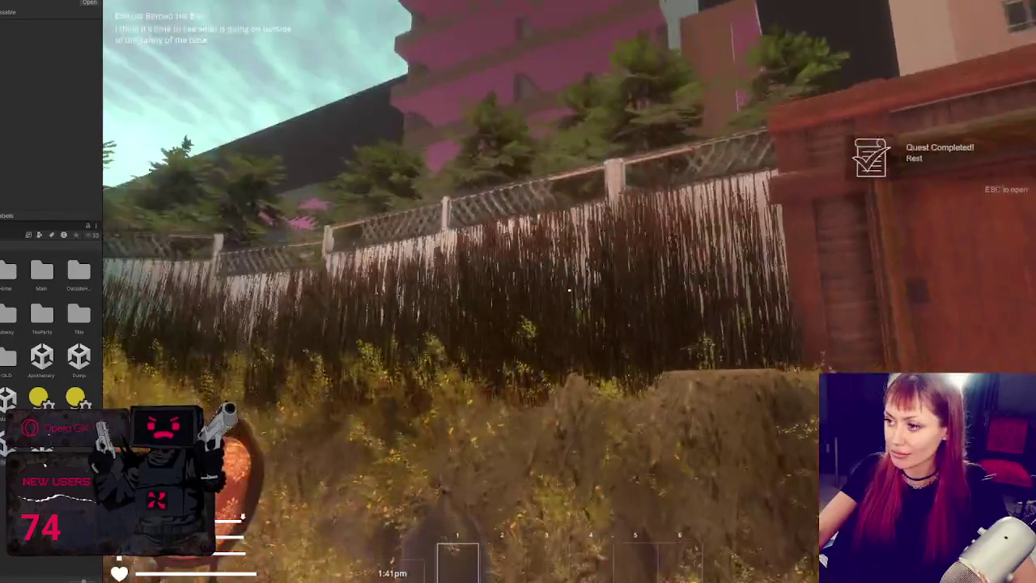
key(w)
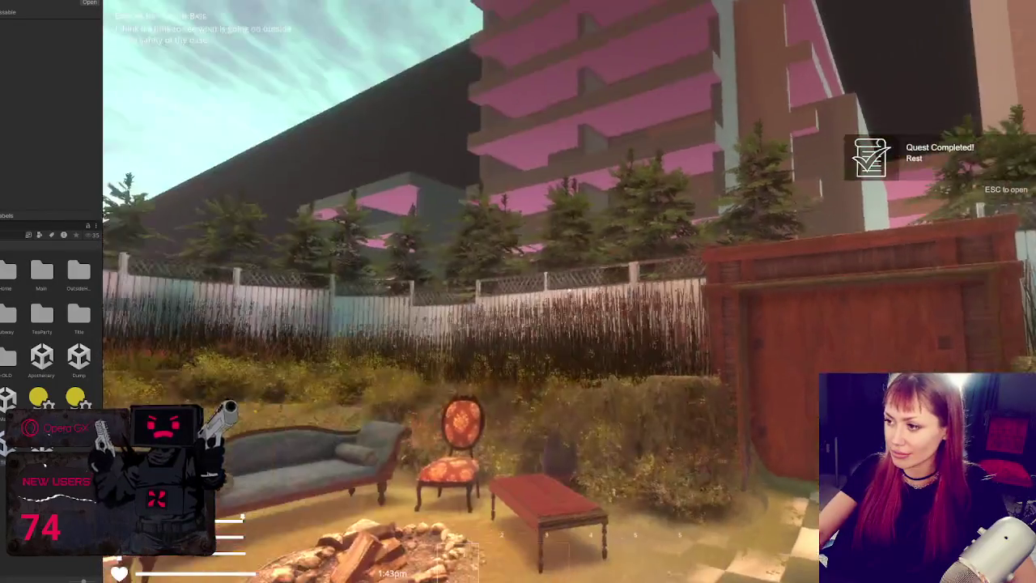
key(w)
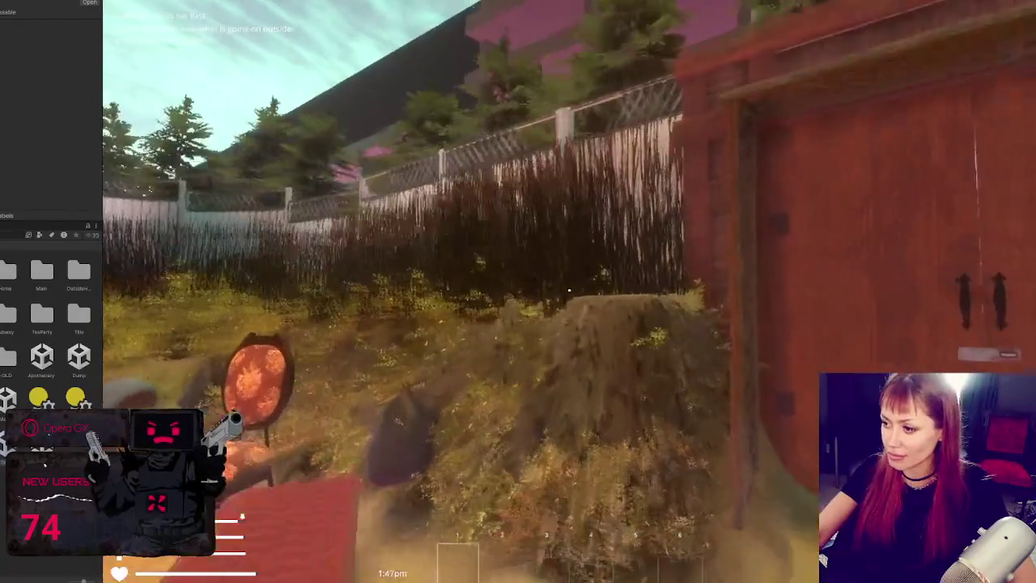
key(w)
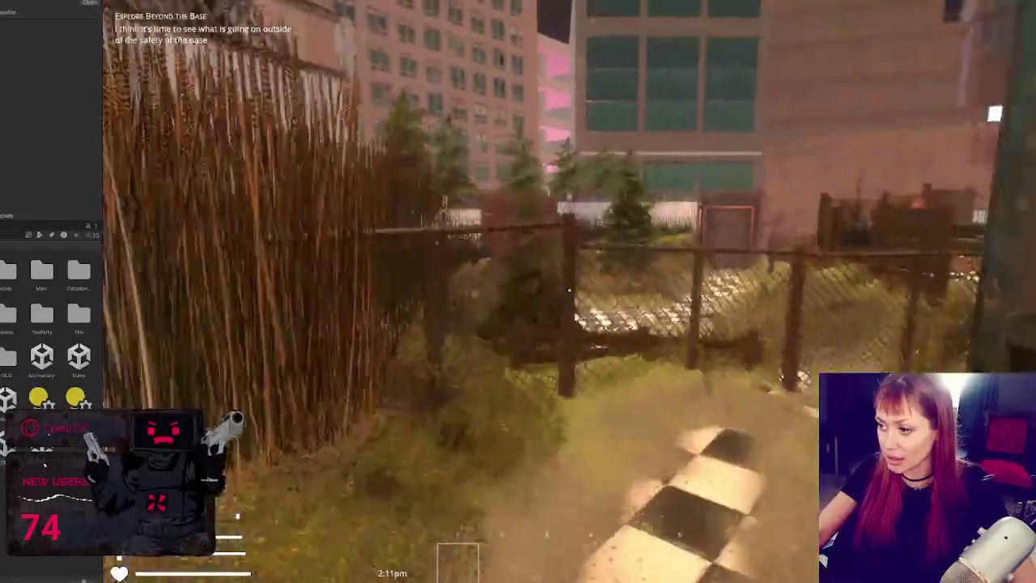
Head past the fence to the chain-link fence by the gazebo, open the pause menu, then stop Play mode
key(space)
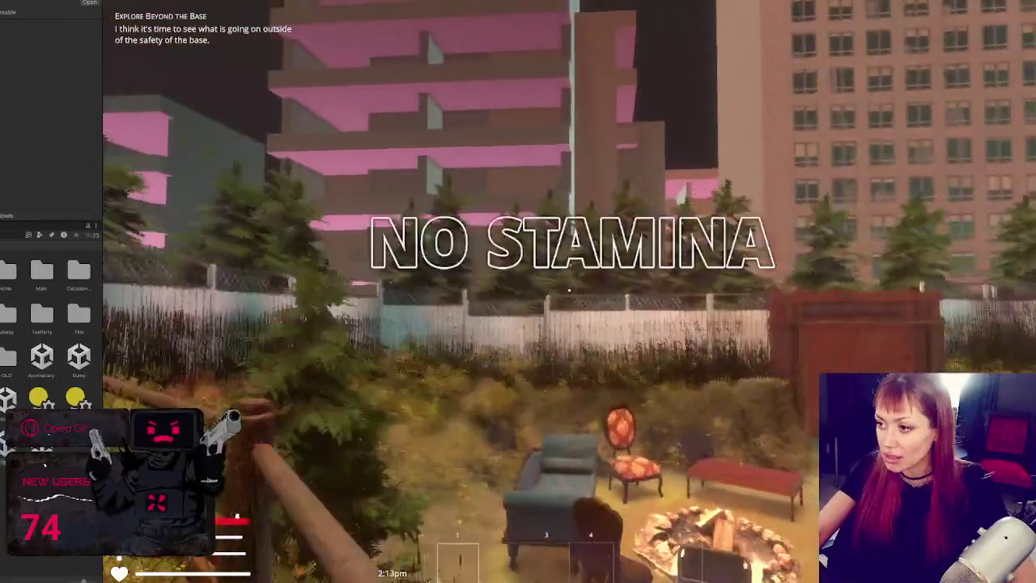
key(w)
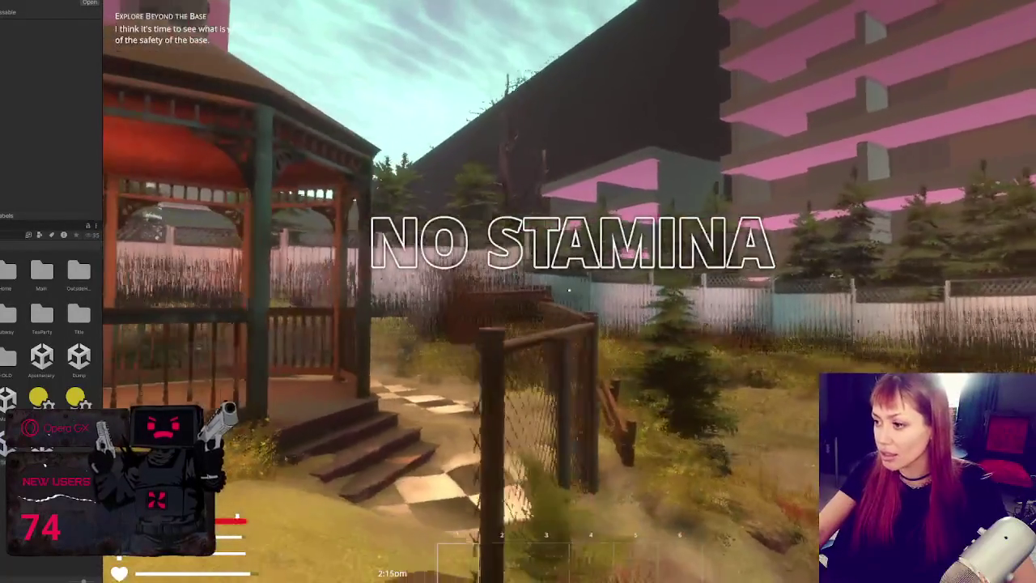
key(w)
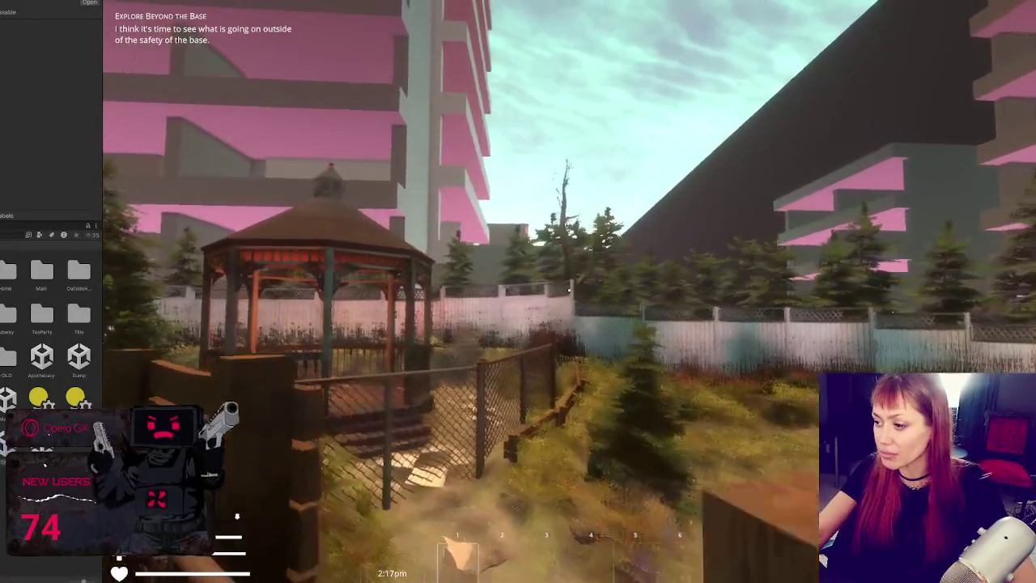
key(w)
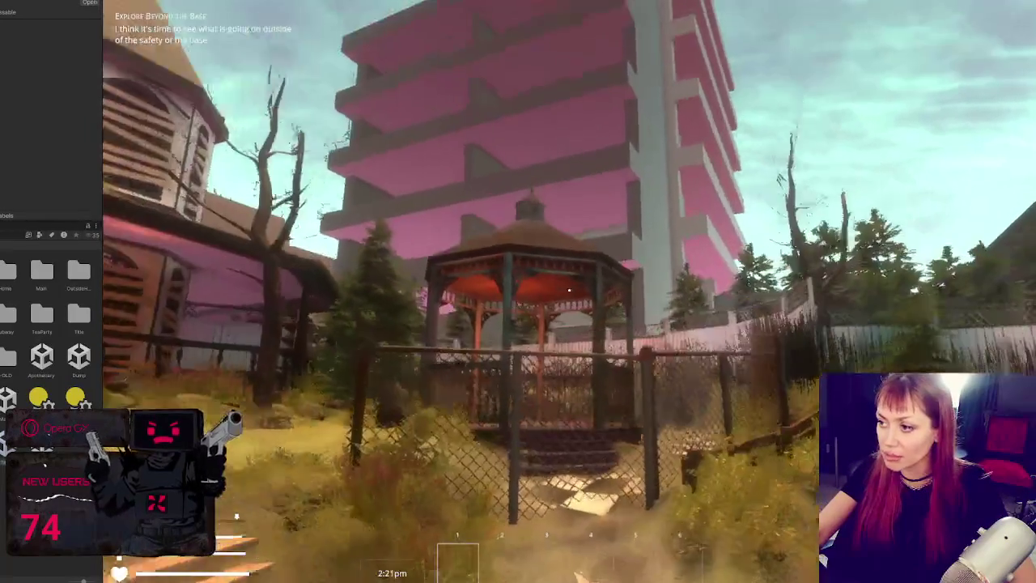
key(Escape)
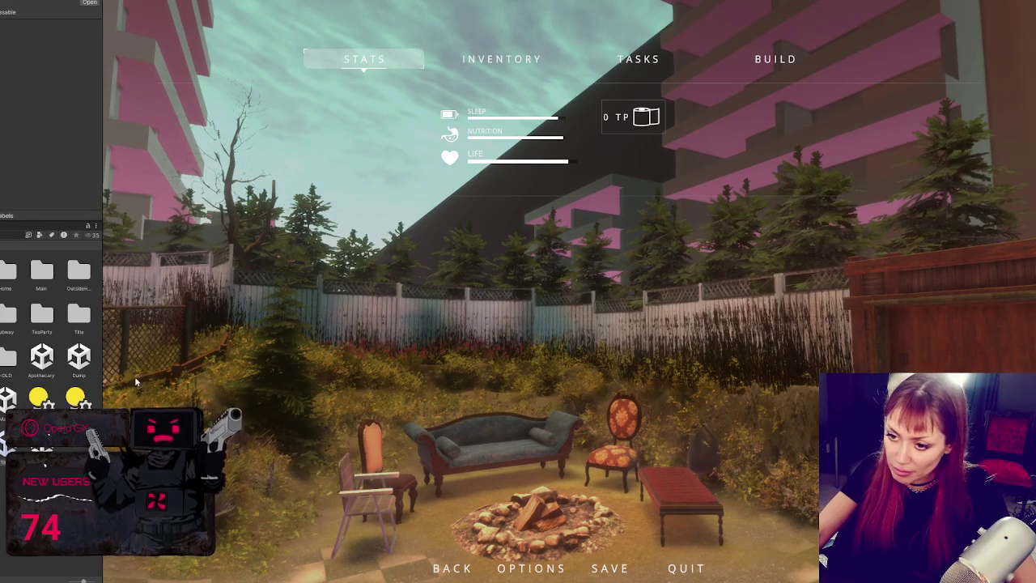
key(ctrl+p)
Load the Apothecary scene with Open Scene Additive from the Project panel
click(47, 359)
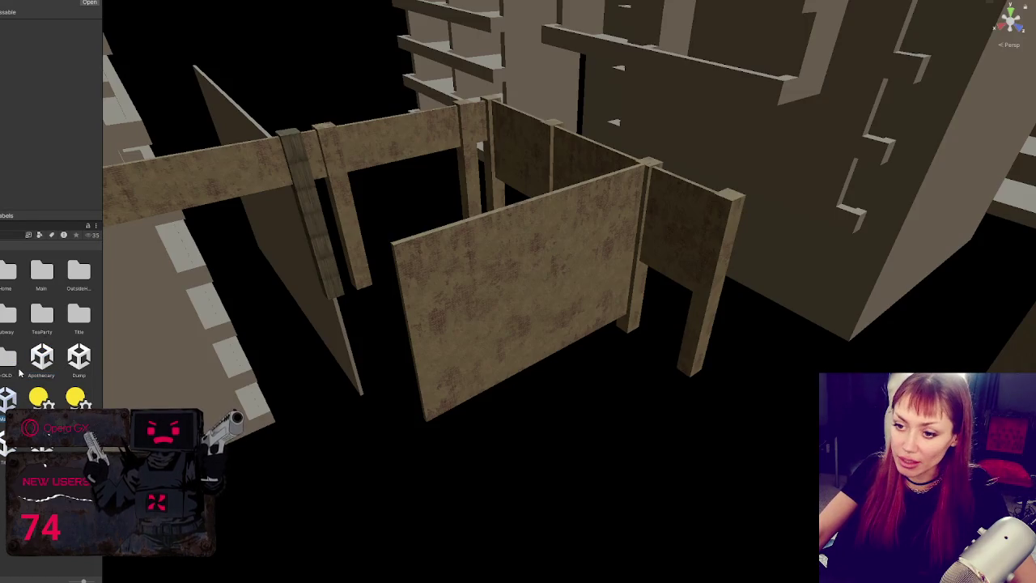
right_click(42, 358)
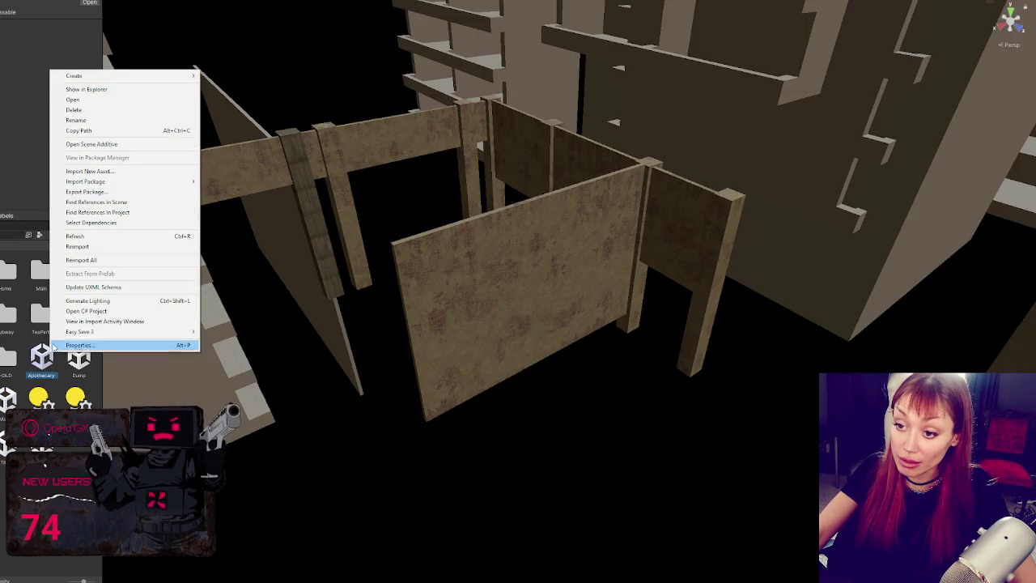
click(121, 142)
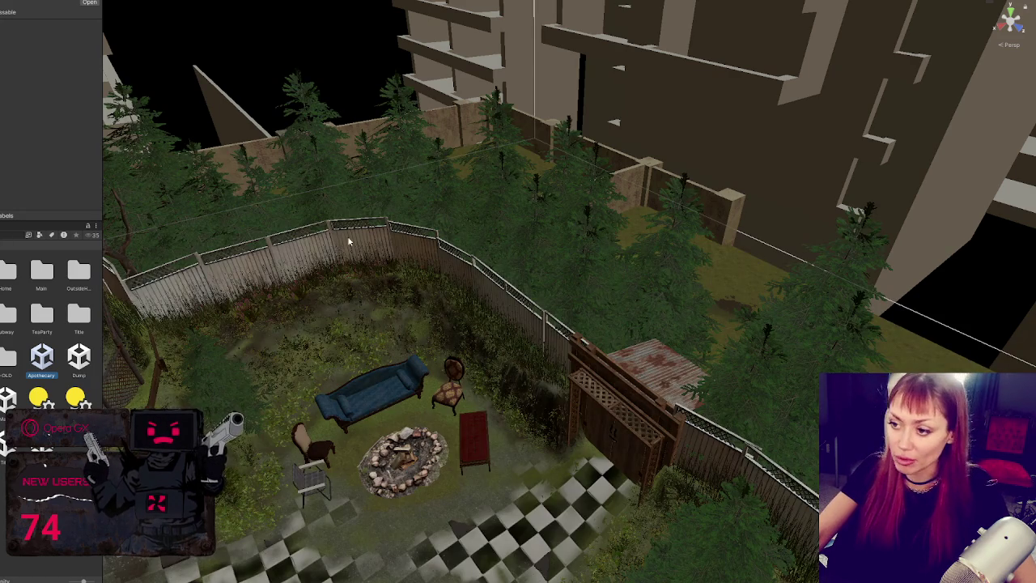
Frame a small fir tree, raise it slightly and move it back, left, then right
click(437, 284)
key(f)
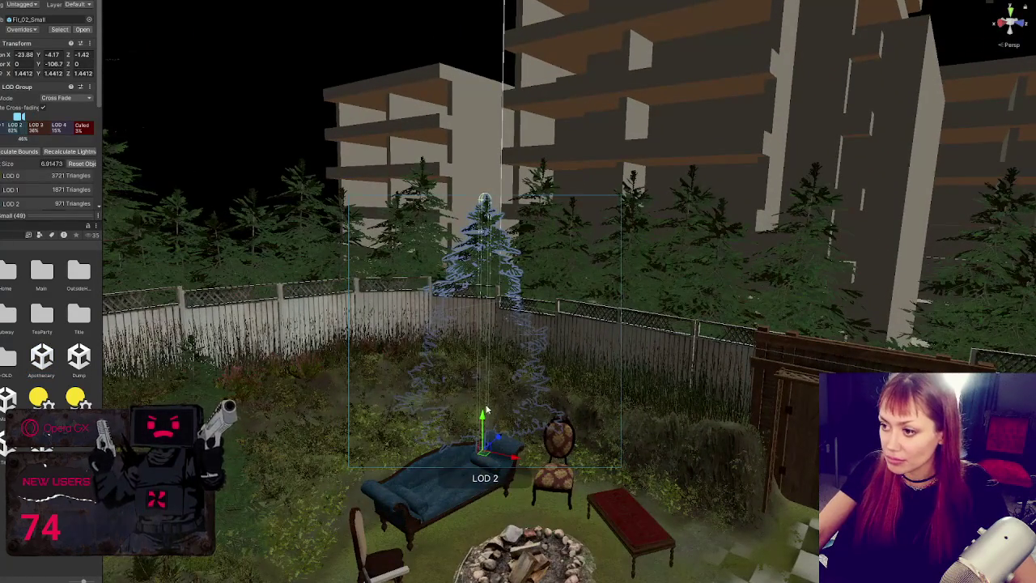
drag(486, 417, 486, 398)
mouse_move(512, 441)
mouse_down()
mouse_move(486, 421)
mouse_move(513, 349)
mouse_up()
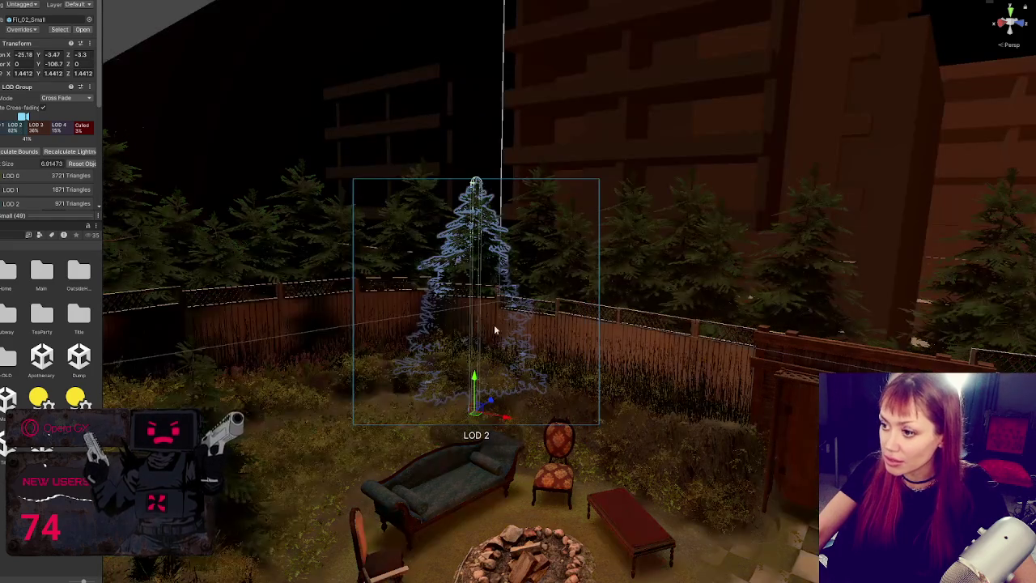
scroll(507, 387, up, 2)
mouse_move(480, 415)
mouse_down()
mouse_move(491, 408)
mouse_move(474, 380)
mouse_move(518, 451)
mouse_move(473, 380)
mouse_move(559, 380)
mouse_move(612, 449)
mouse_move(550, 410)
mouse_move(465, 397)
mouse_move(437, 411)
mouse_move(648, 393)
mouse_move(576, 377)
mouse_up()
Slide the fir along the fence, turn it and push it back behind the fence
mouse_move(817, 488)
mouse_down()
mouse_move(703, 446)
mouse_move(633, 490)
mouse_move(723, 474)
mouse_move(809, 534)
mouse_move(717, 486)
mouse_up()
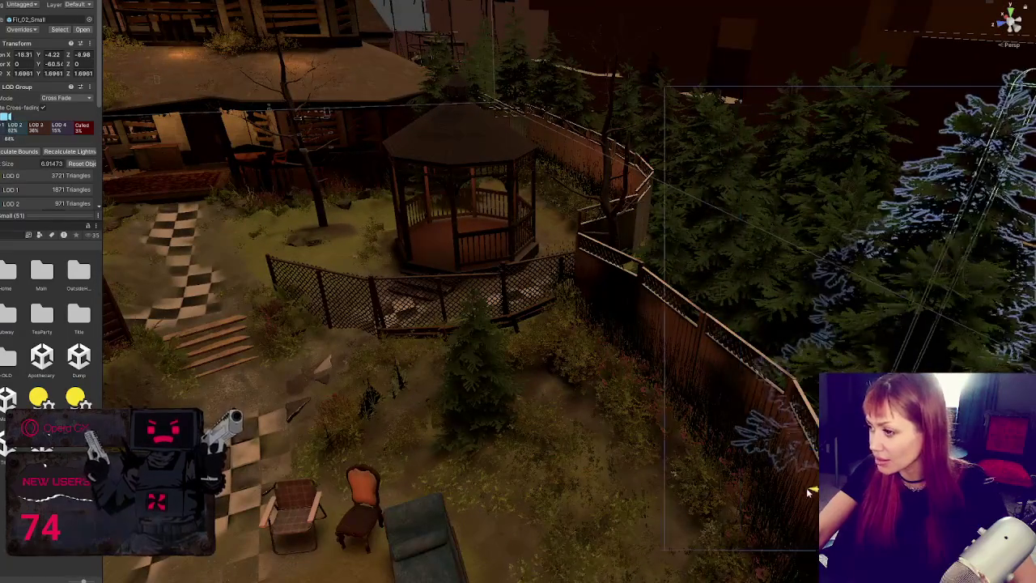
key(f)
mouse_move(629, 467)
mouse_down()
mouse_move(631, 453)
mouse_move(671, 448)
mouse_move(712, 464)
mouse_move(652, 434)
mouse_move(559, 446)
mouse_move(752, 462)
mouse_up()
key(e)
mouse_move(674, 452)
mouse_down()
mouse_move(475, 428)
mouse_move(446, 407)
mouse_up()
key(f)
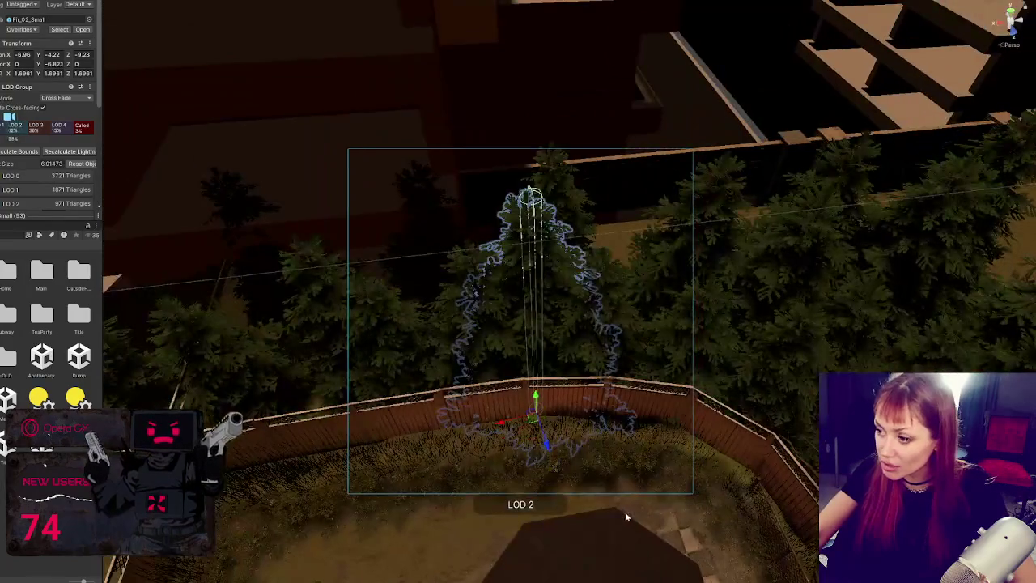
drag(551, 447, 521, 371)
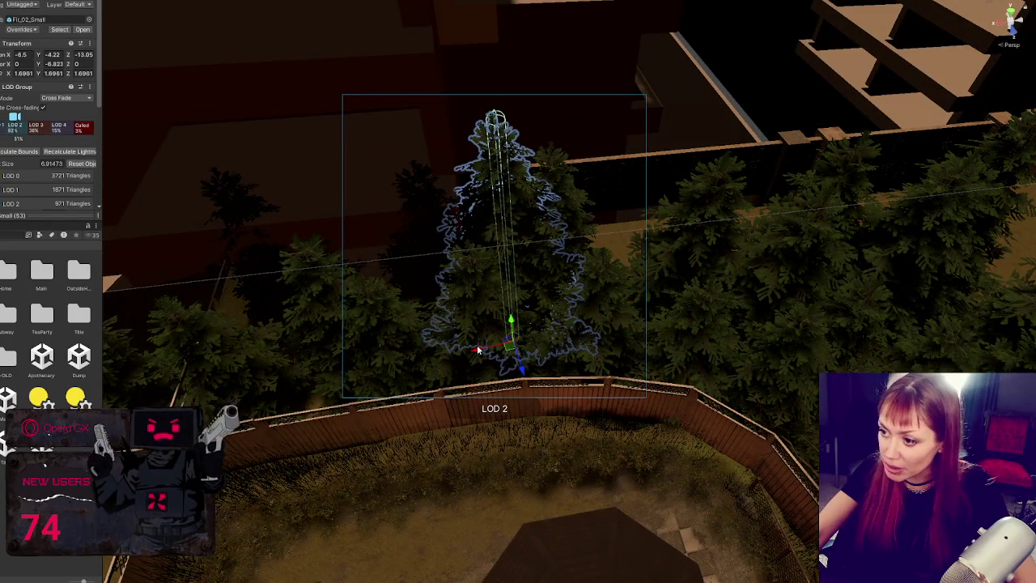
drag(322, 352, 344, 360)
key(f)
drag(583, 308, 581, 436)
scroll(492, 571, down, 3)
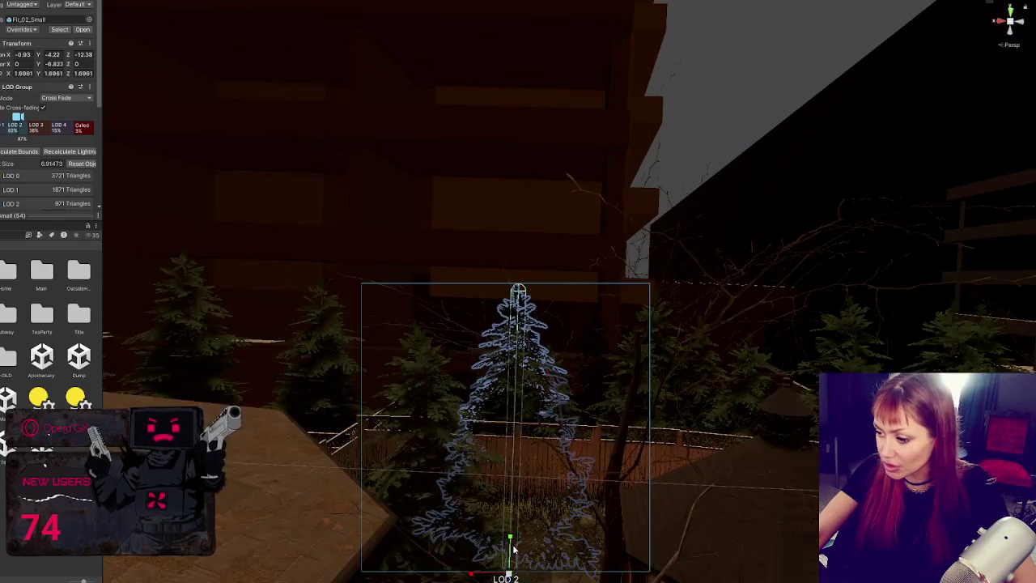
Raise, turn and place another Fir_02_Small behind the fence, fine-tuning its spot near the fence
mouse_move(506, 571)
mouse_down()
mouse_move(512, 519)
mouse_move(547, 539)
mouse_move(577, 526)
mouse_move(584, 558)
mouse_move(615, 581)
mouse_up()
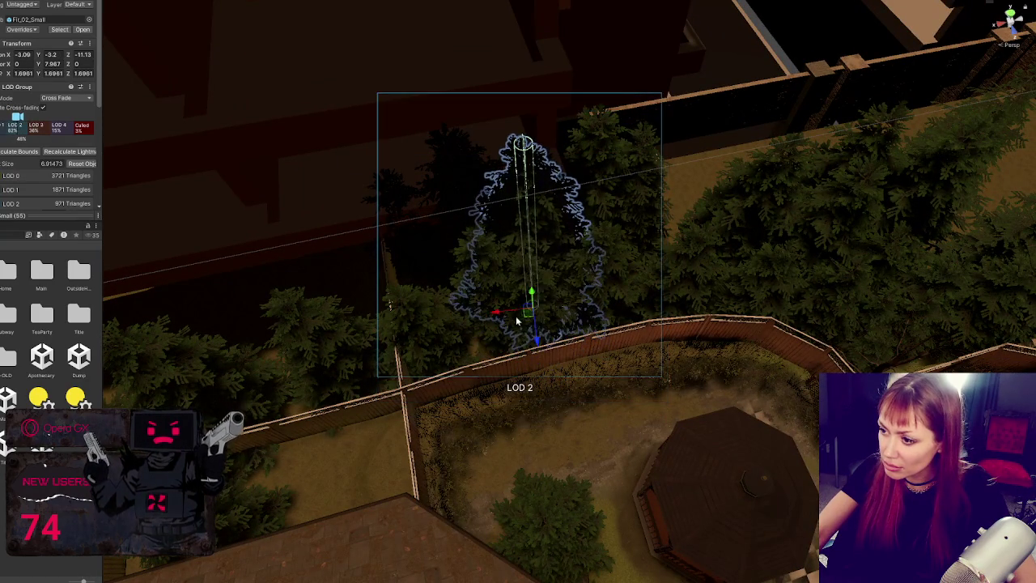
mouse_move(538, 356)
mouse_down()
mouse_move(388, 332)
mouse_move(417, 344)
mouse_up()
key(f)
drag(544, 411, 405, 386)
mouse_move(311, 429)
mouse_down()
mouse_move(579, 421)
mouse_move(582, 340)
mouse_move(615, 342)
mouse_move(677, 300)
mouse_move(527, 287)
mouse_move(357, 319)
mouse_move(346, 346)
mouse_move(606, 287)
mouse_move(567, 323)
mouse_move(276, 482)
mouse_move(307, 461)
mouse_move(567, 458)
mouse_move(603, 356)
mouse_move(631, 360)
mouse_move(640, 350)
mouse_move(517, 324)
mouse_move(426, 534)
mouse_up()
key(e)
key(w)
mouse_move(467, 569)
mouse_down()
mouse_move(405, 573)
mouse_move(607, 567)
mouse_move(610, 445)
mouse_up()
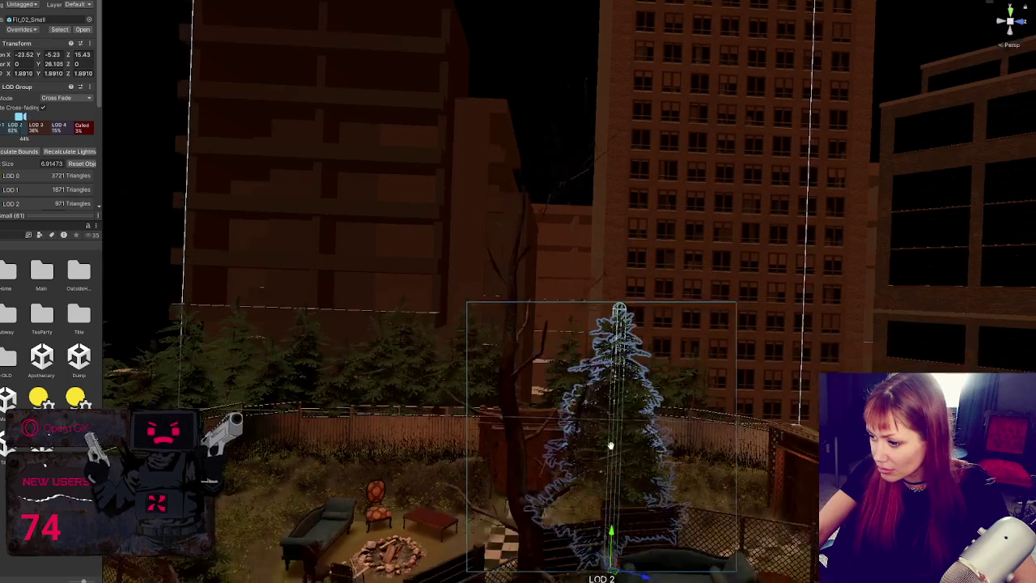
drag(615, 559, 731, 577)
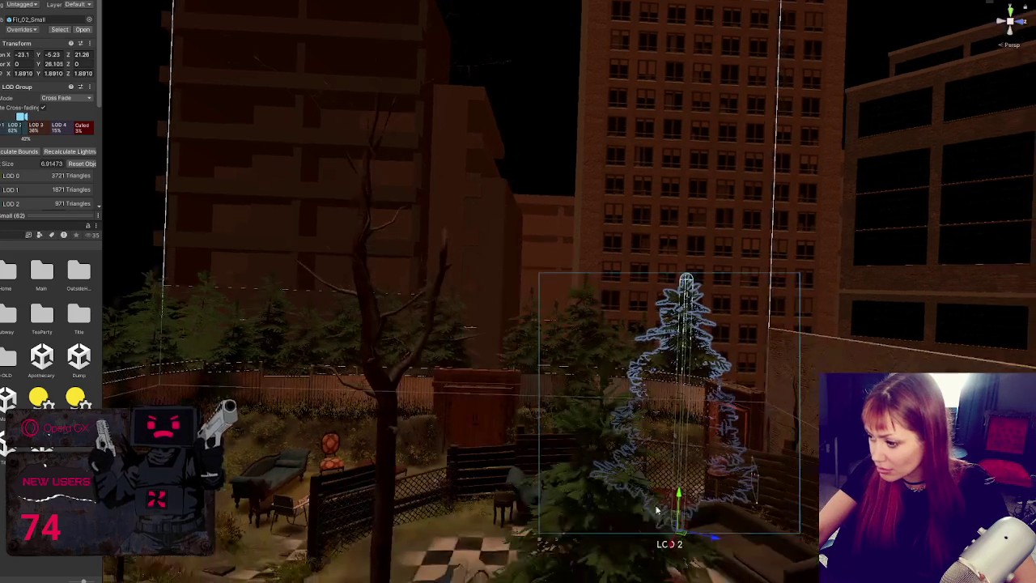
drag(668, 483, 682, 502)
drag(612, 535, 594, 523)
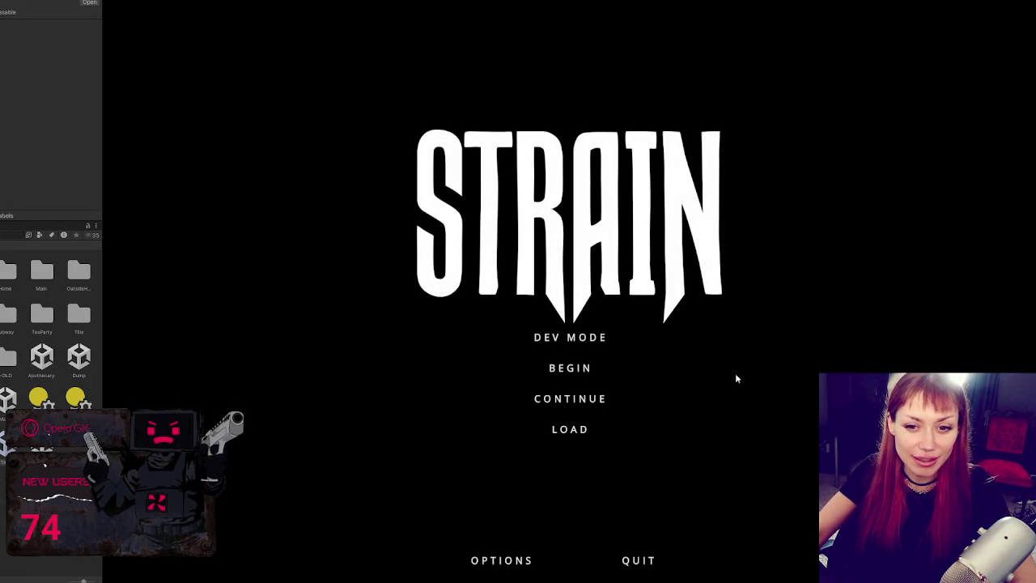
Start in DEV MODE and walk across the yard, down the dirt path and through the EXIT gate
click(576, 338)
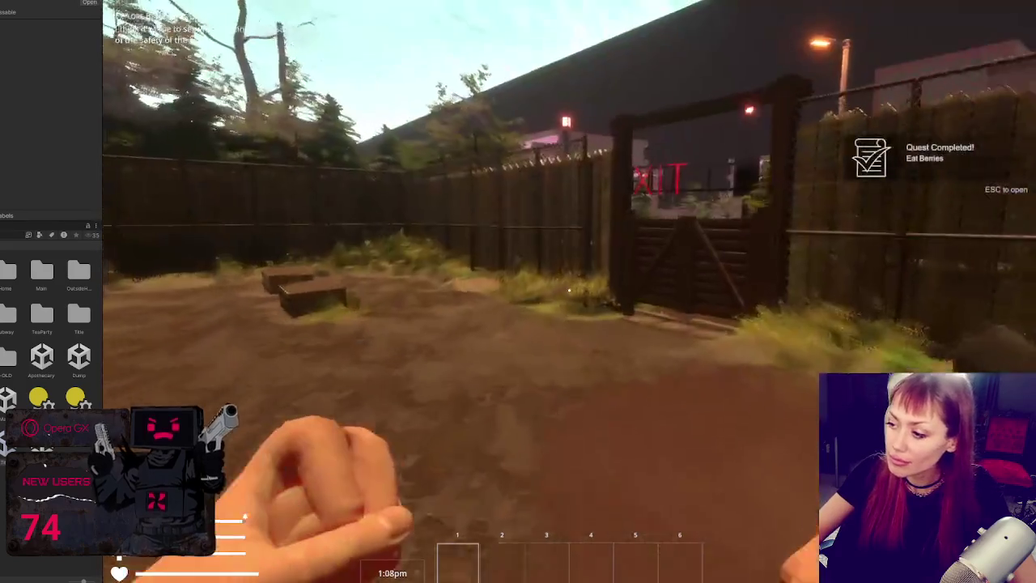
key(w)
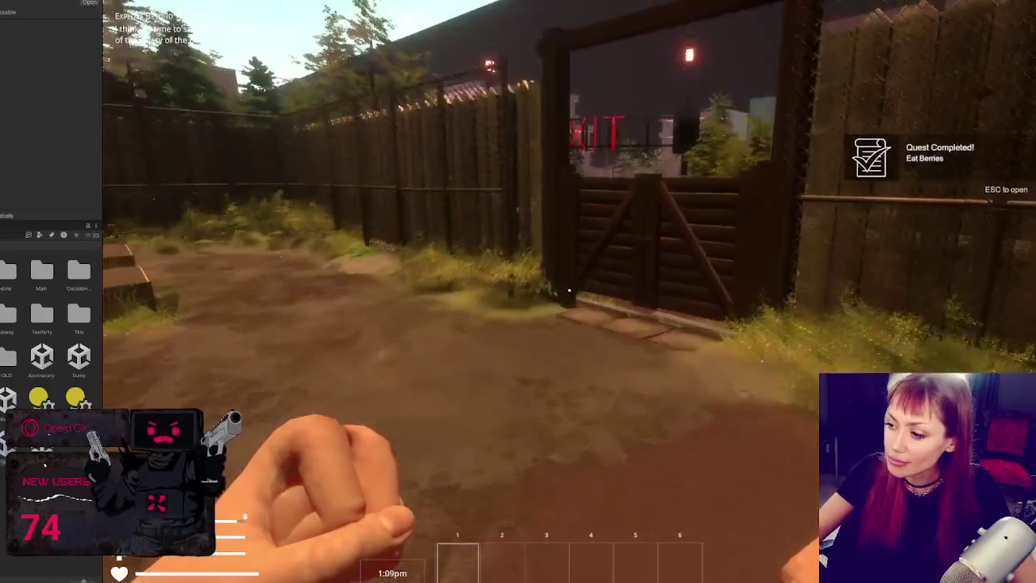
key(w)
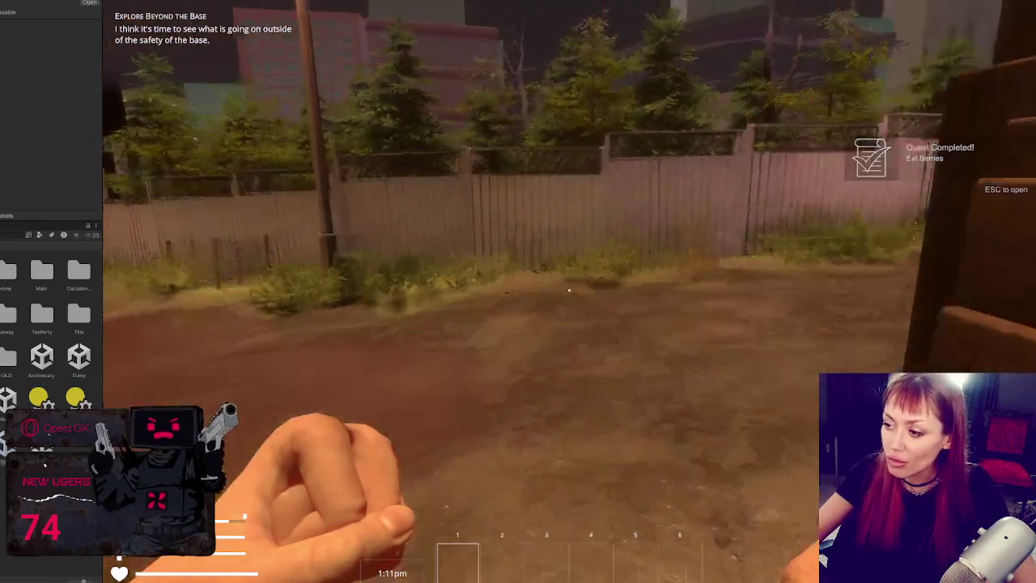
key(w)
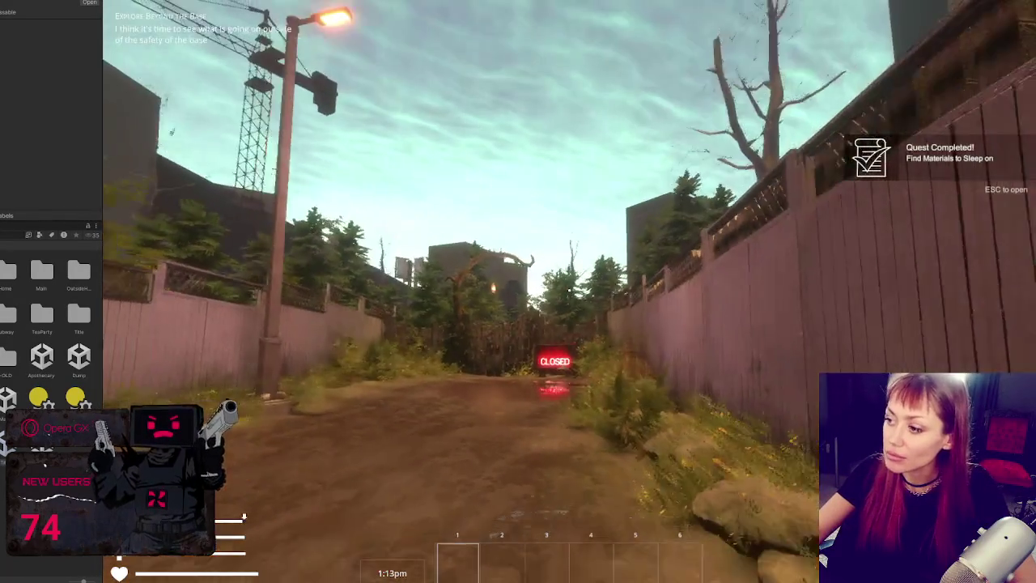
key(w)
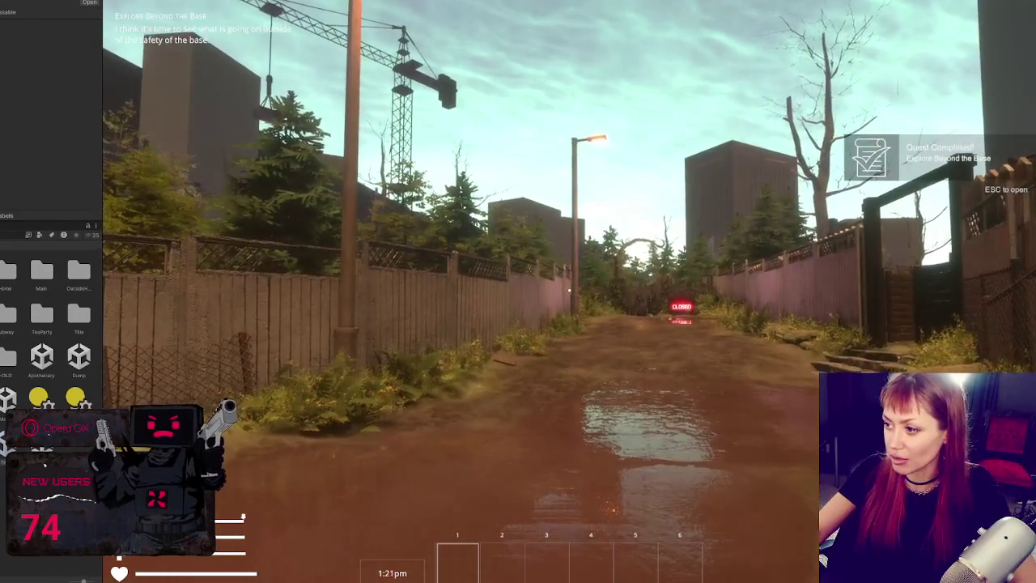
key(w)
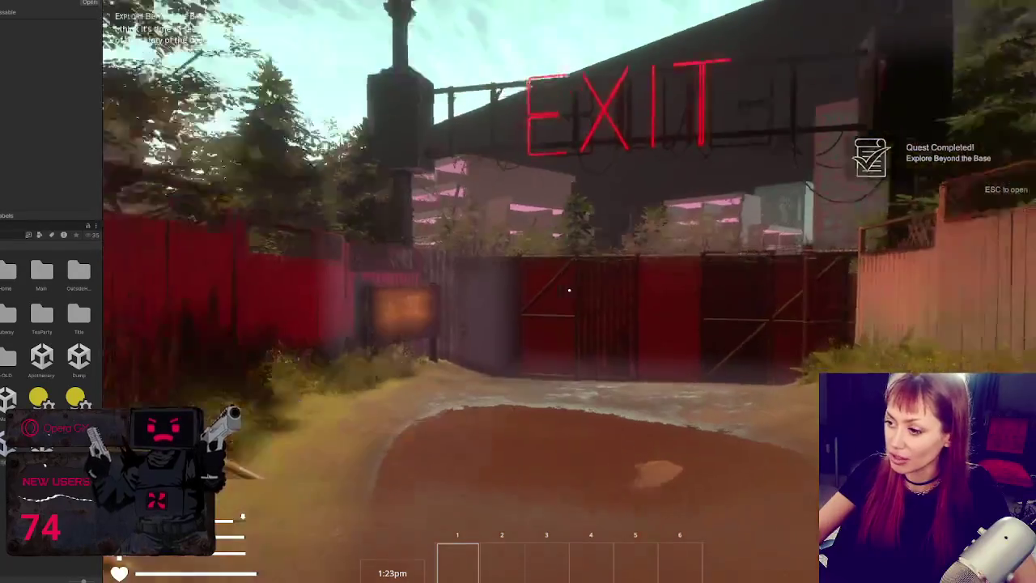
key(w)
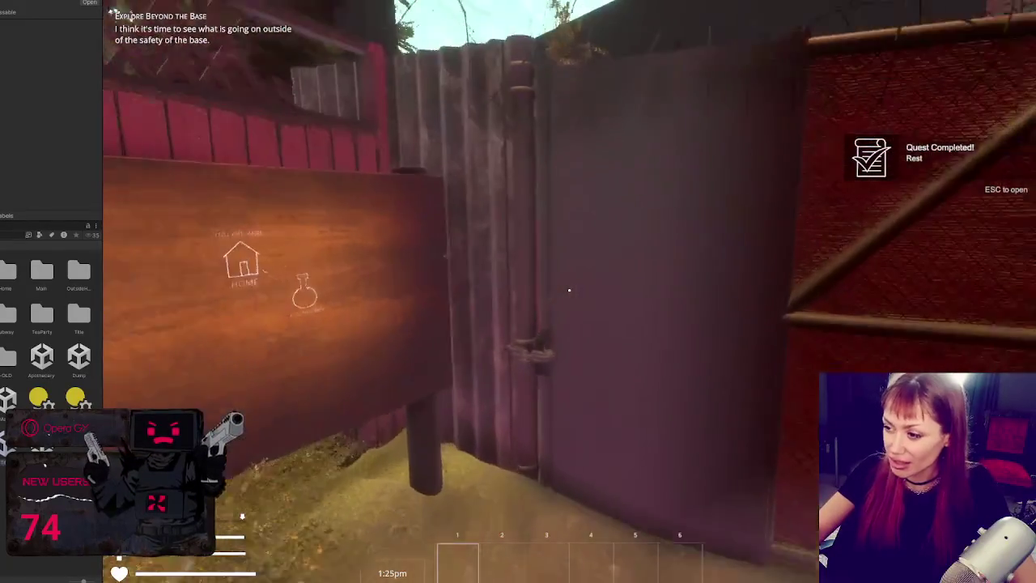
key(e)
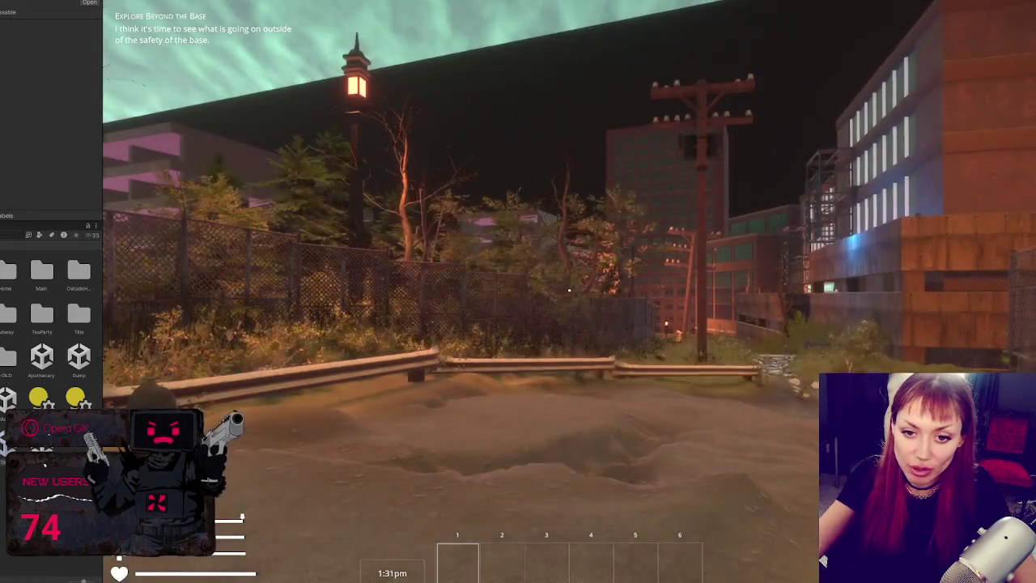
Walk along the path, turning past the fence and buildings toward the low wall
key(w)
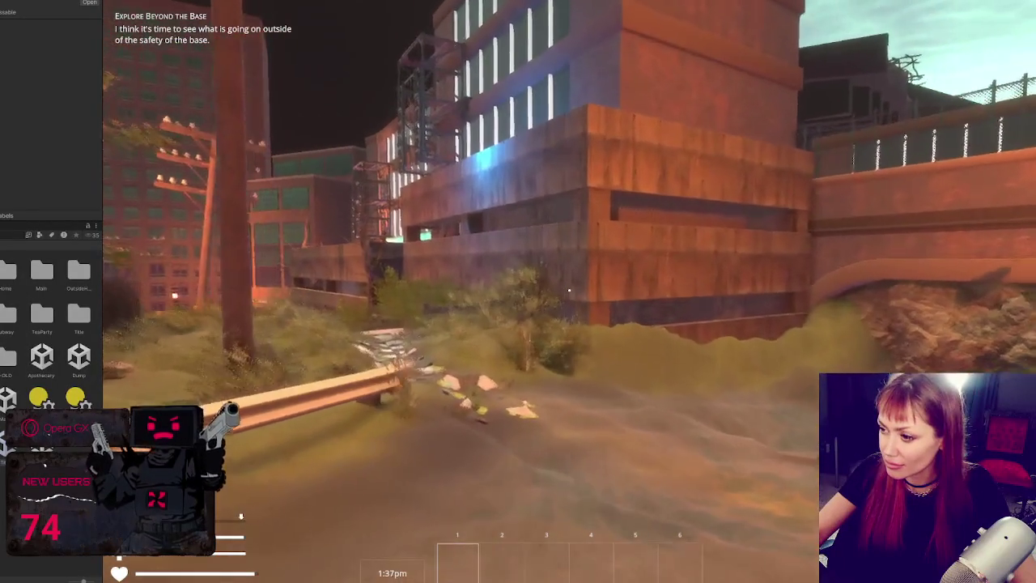
key(w)
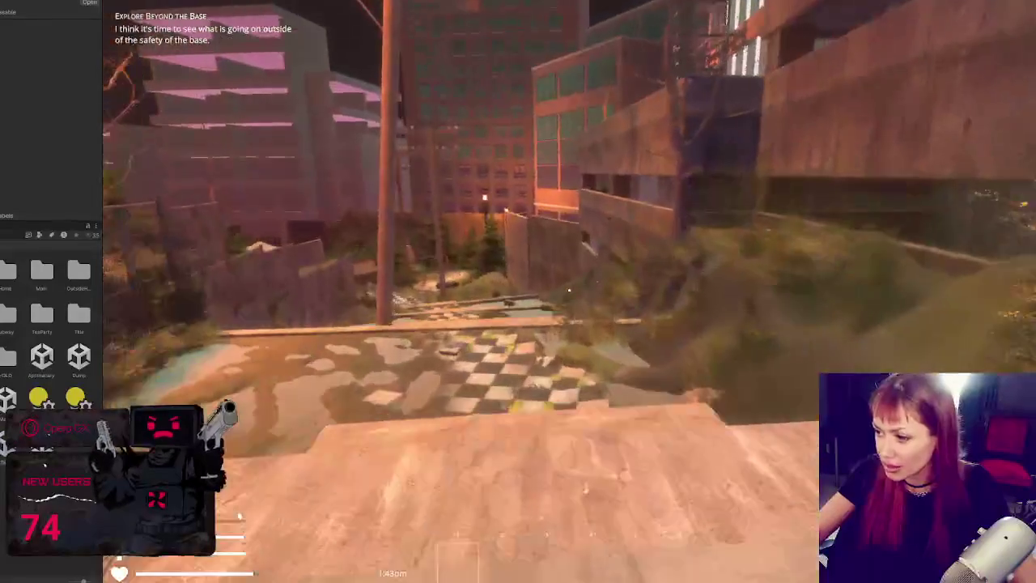
key(w)
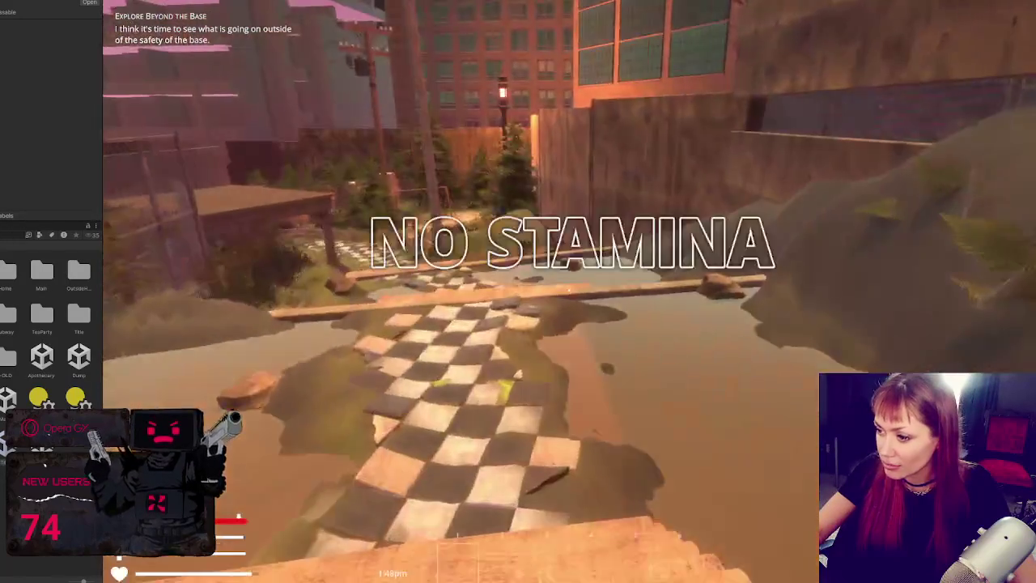
key(w)
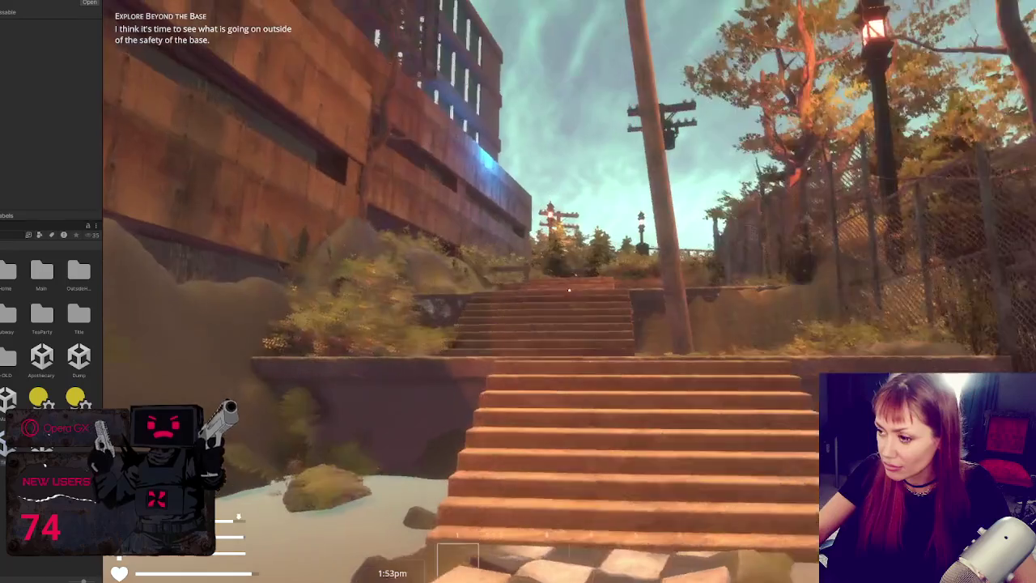
key(w)
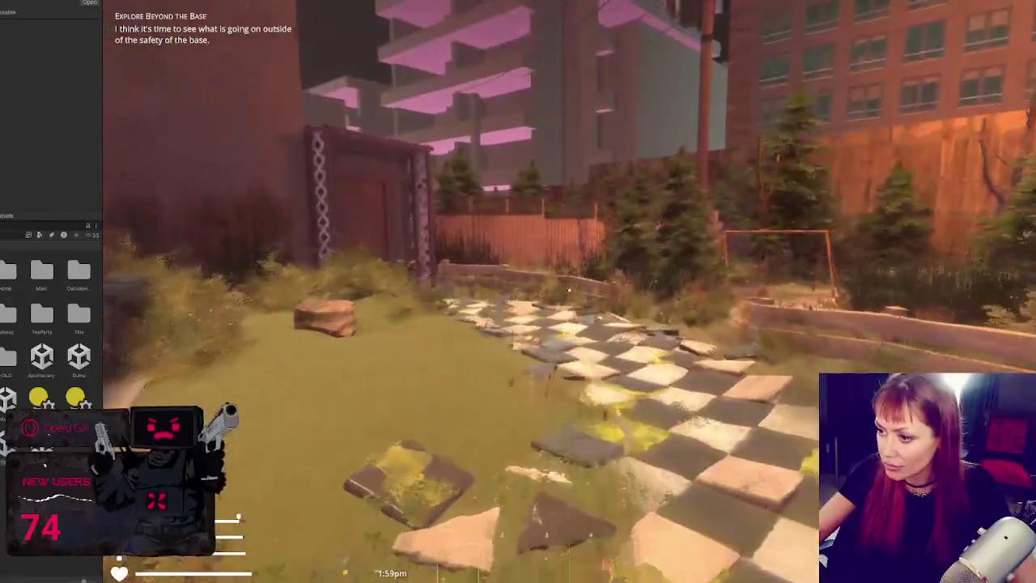
key(w)
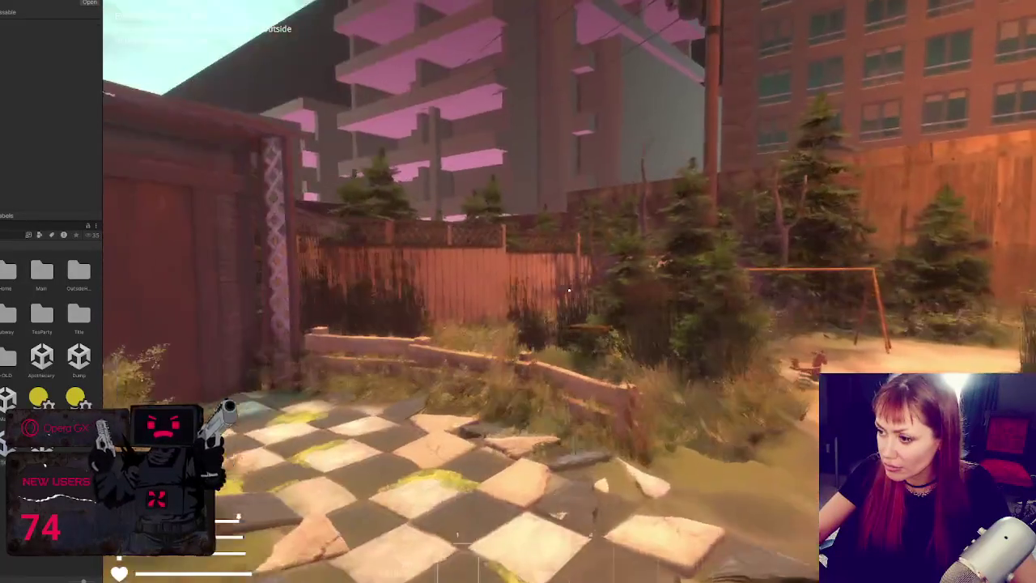
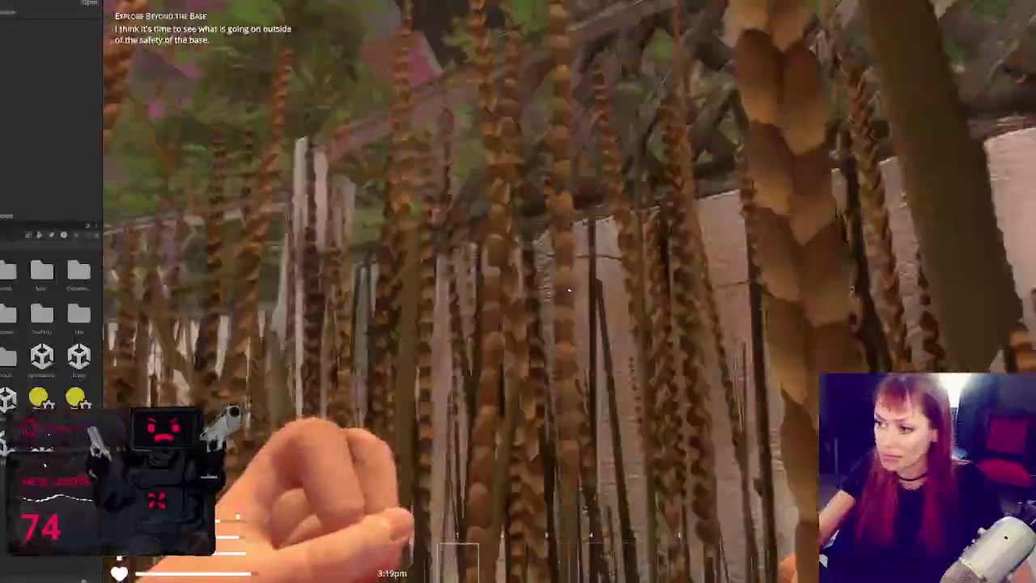
Walk the player through the tall reeds, past the house and gazebo, along the fence
key(w)
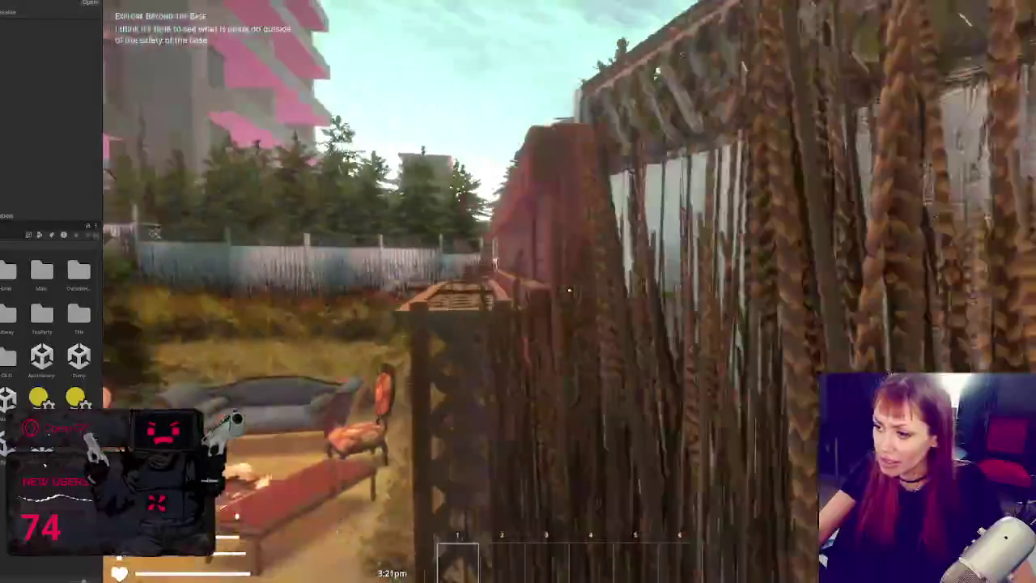
key(w)
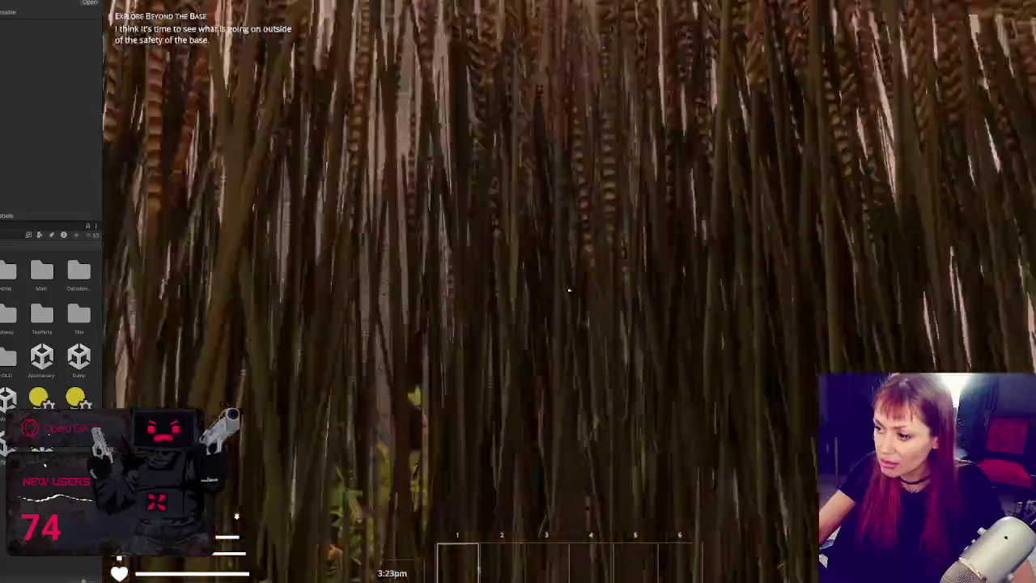
key(w)
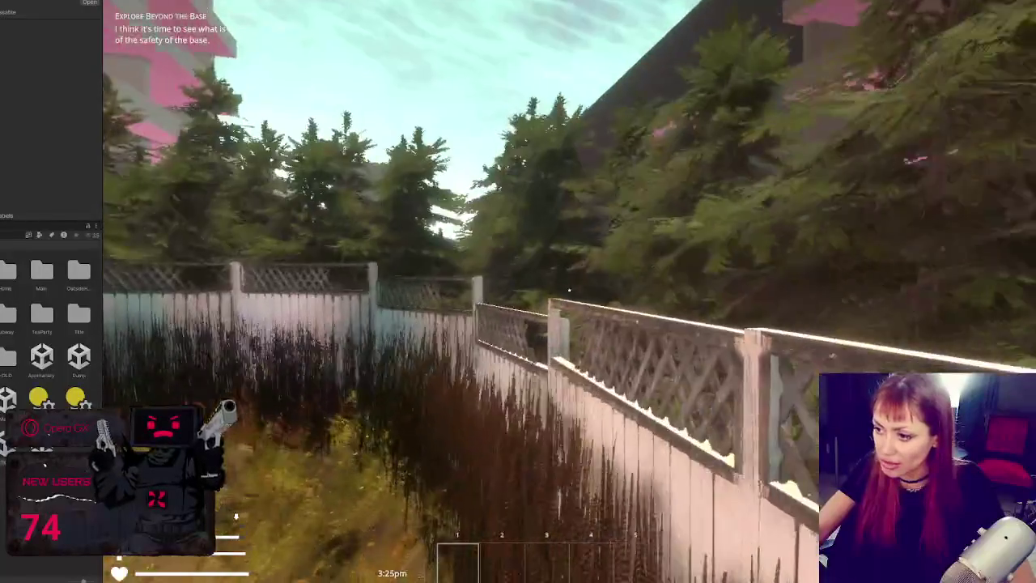
key(w)
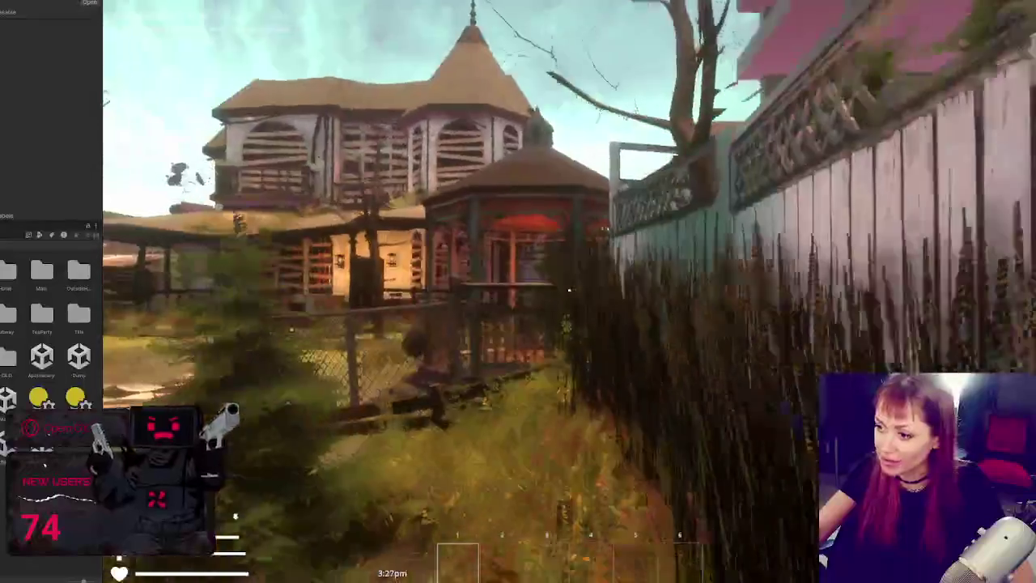
key(w)
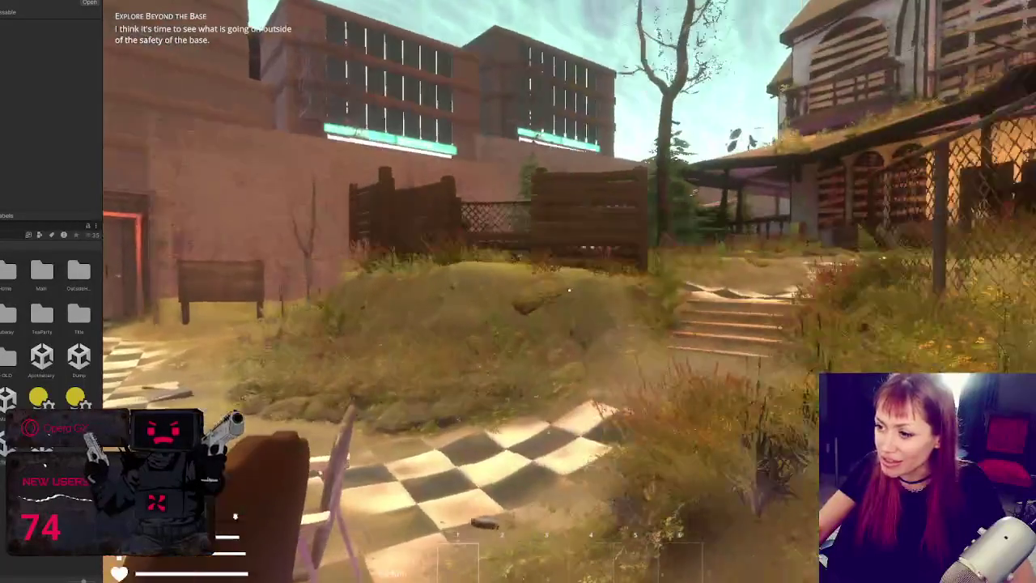
key(w)
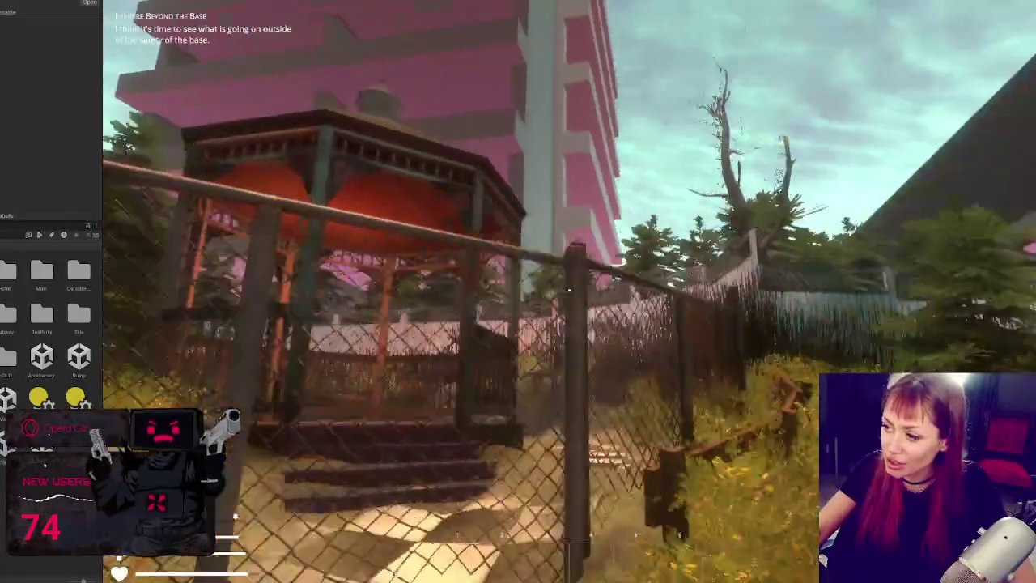
key(w)
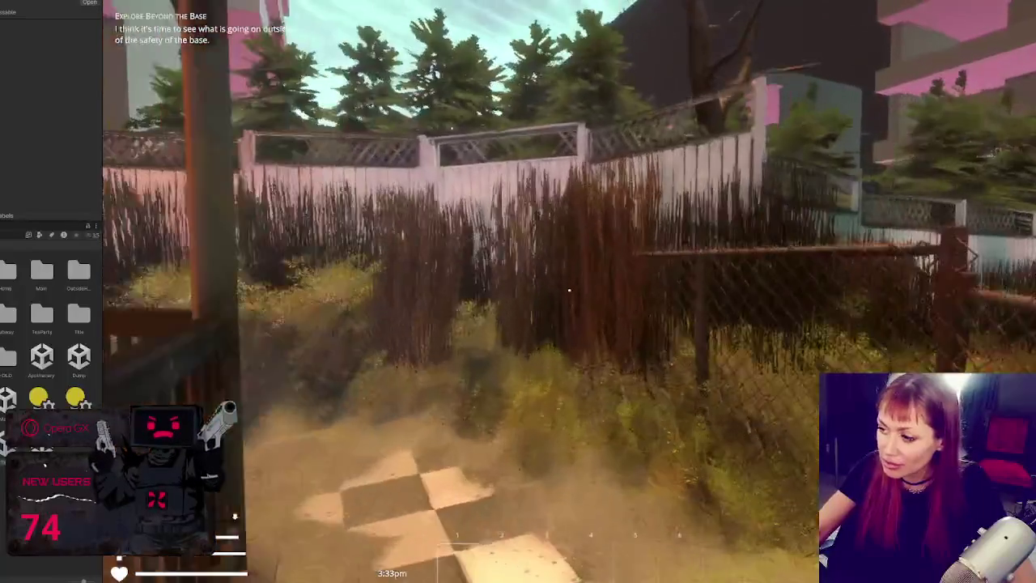
key(w)
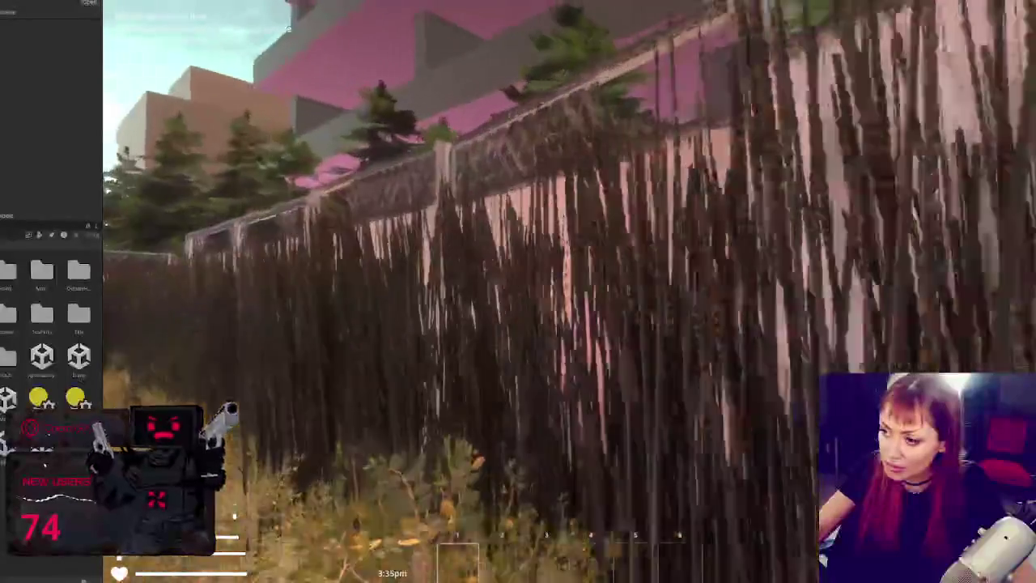
key(w)
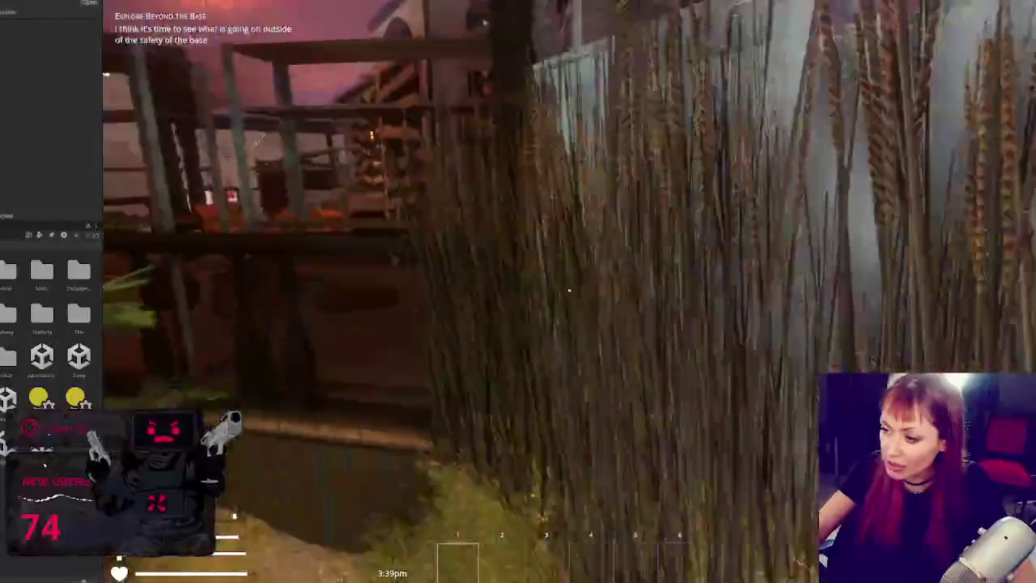
Walk through the checkered courtyard to the fire pit's dark bag, then open the pause menu
key(w)
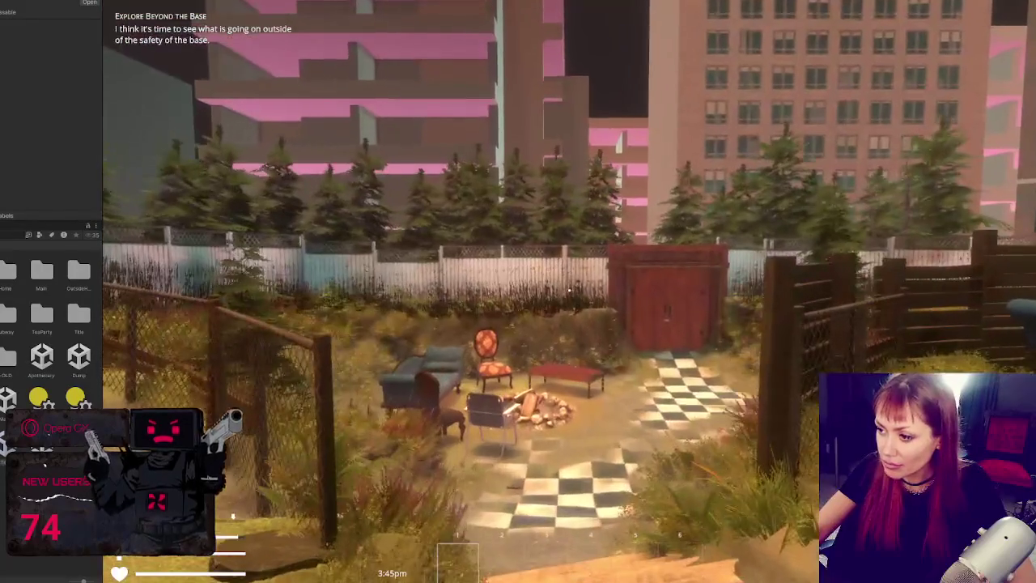
key(w)
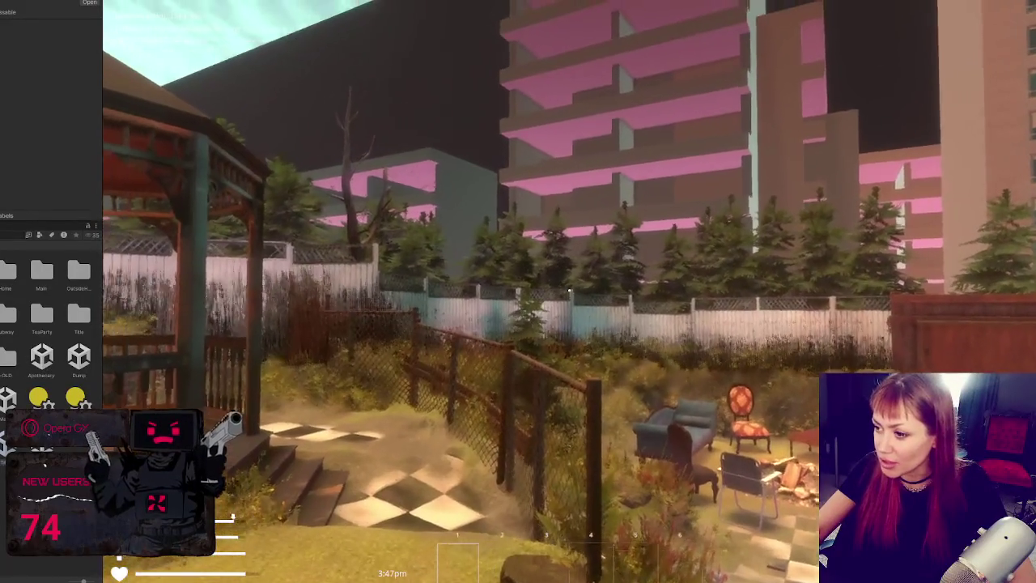
key(w)
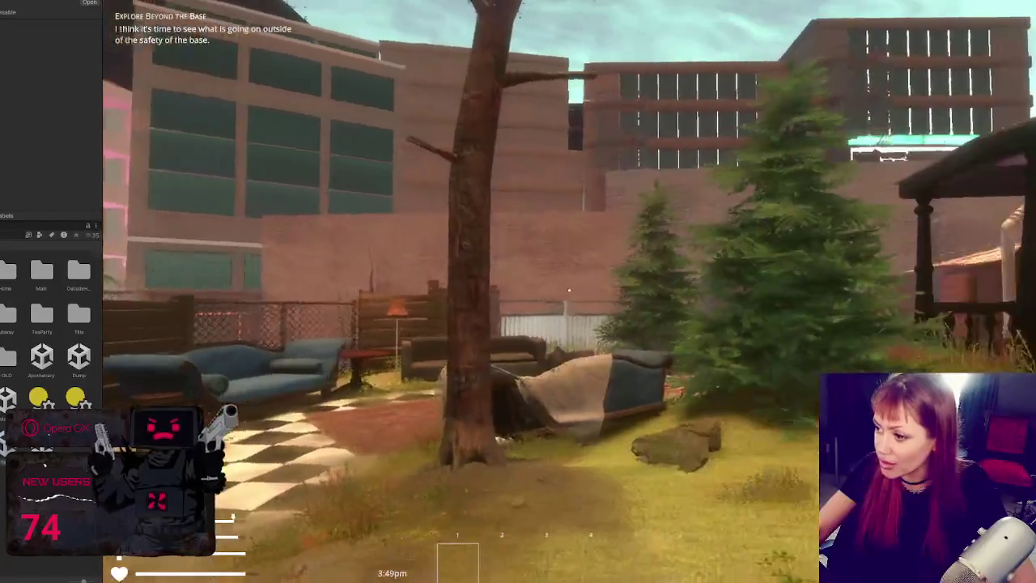
key(w)
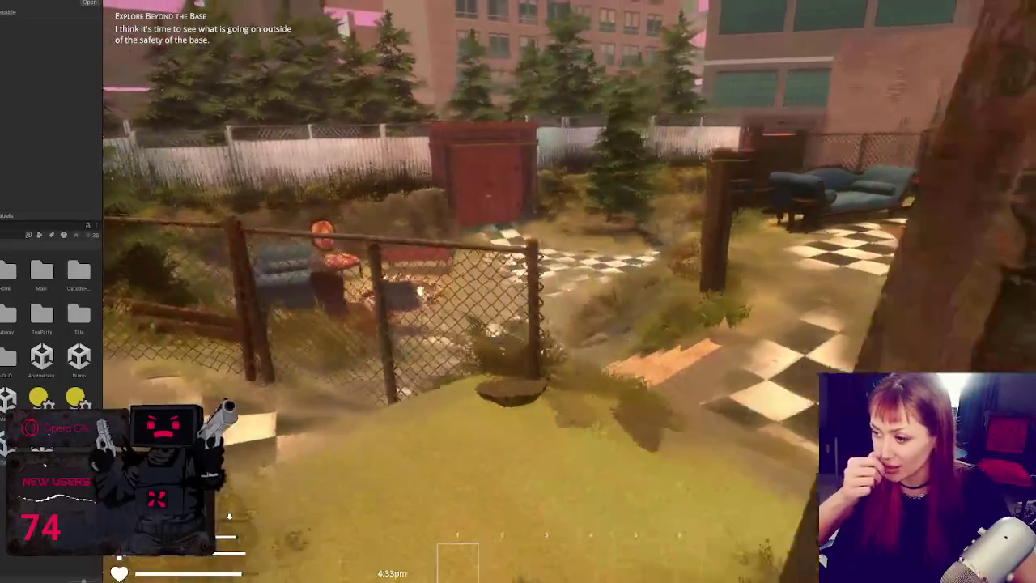
key(w)
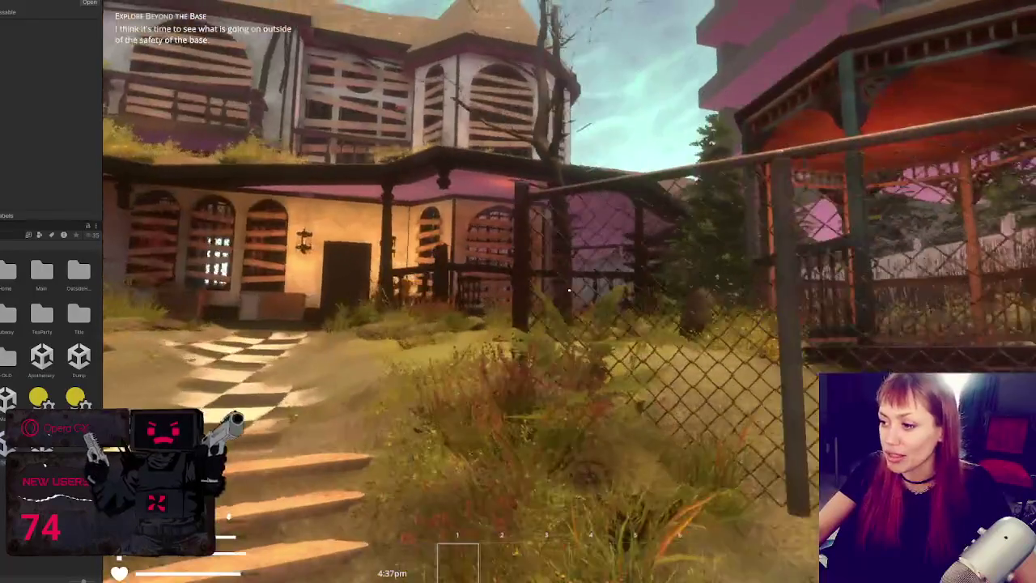
key(w)
key(w)
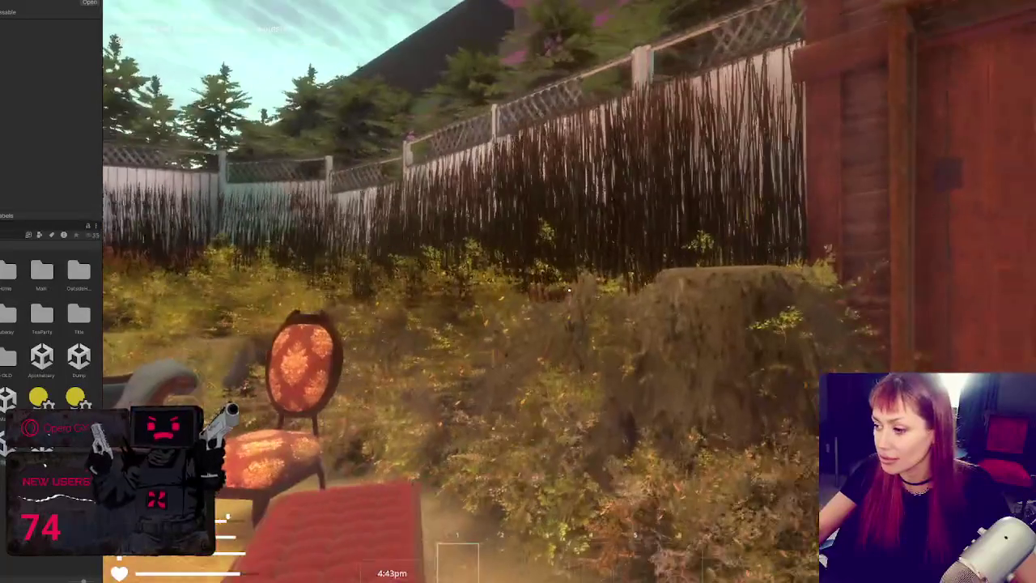
key(w)
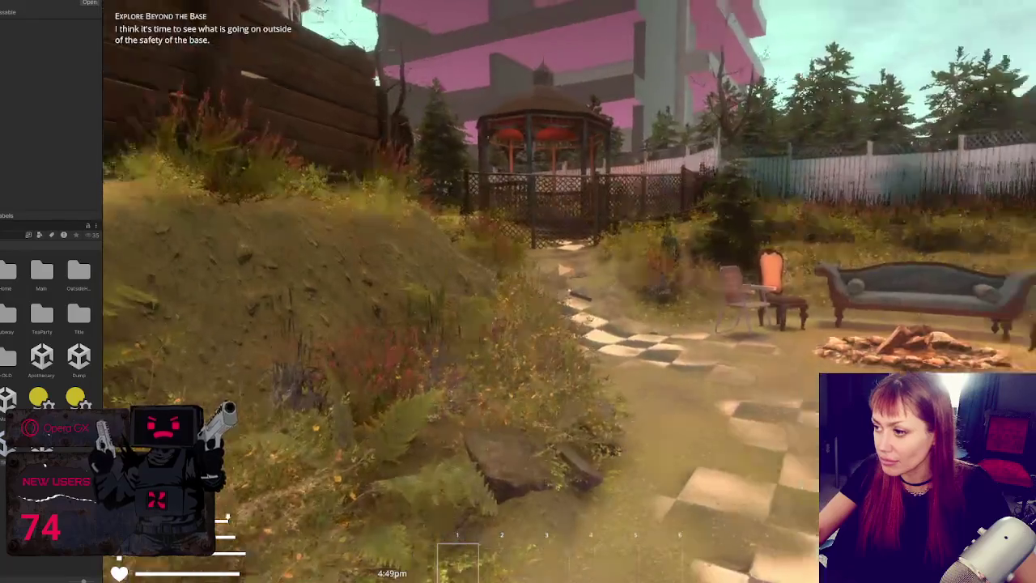
key(w)
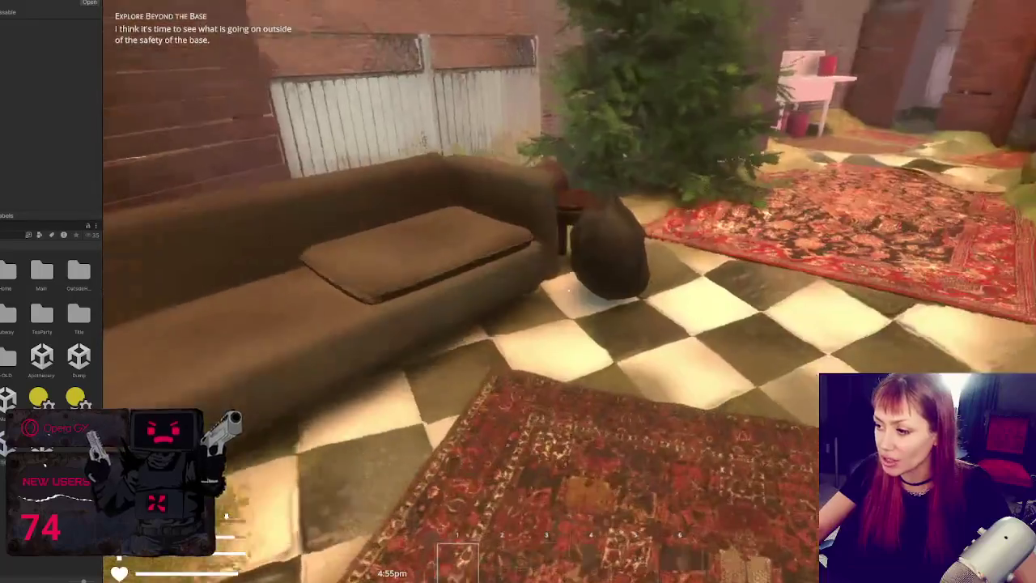
key(w)
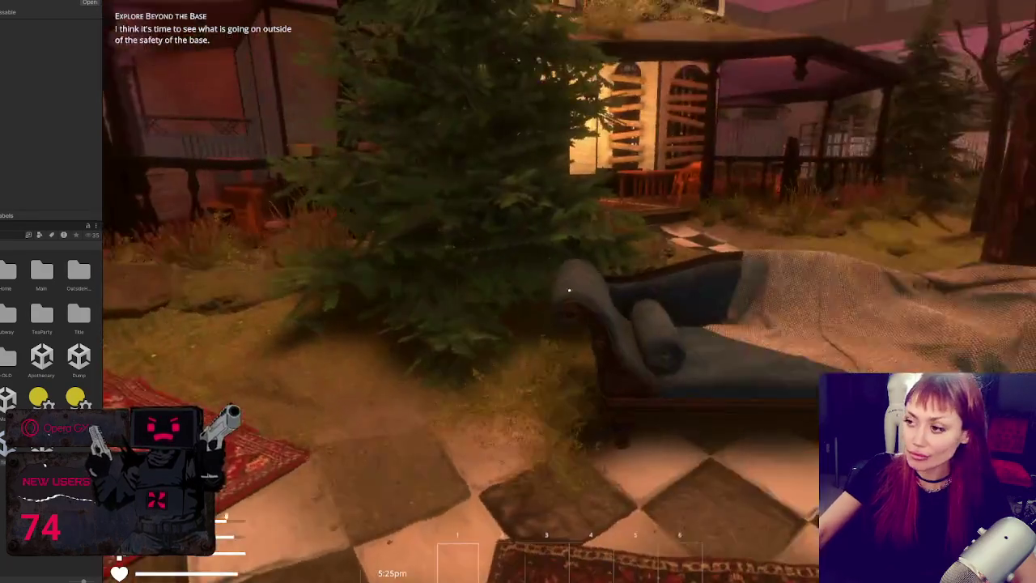
key(Escape)
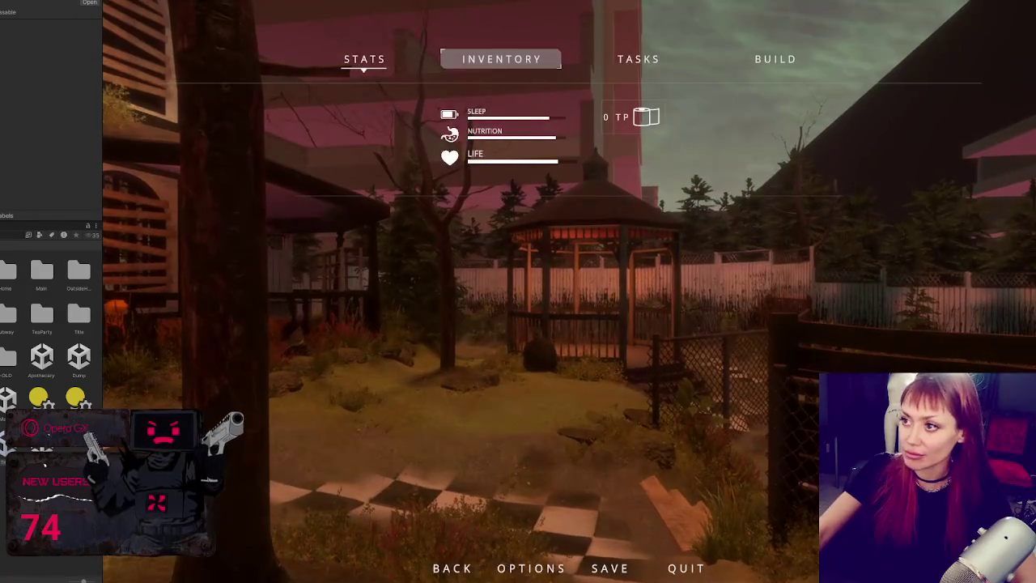
Exit Play mode with Ctrl+P to return to the editor
key(ctrl+p)
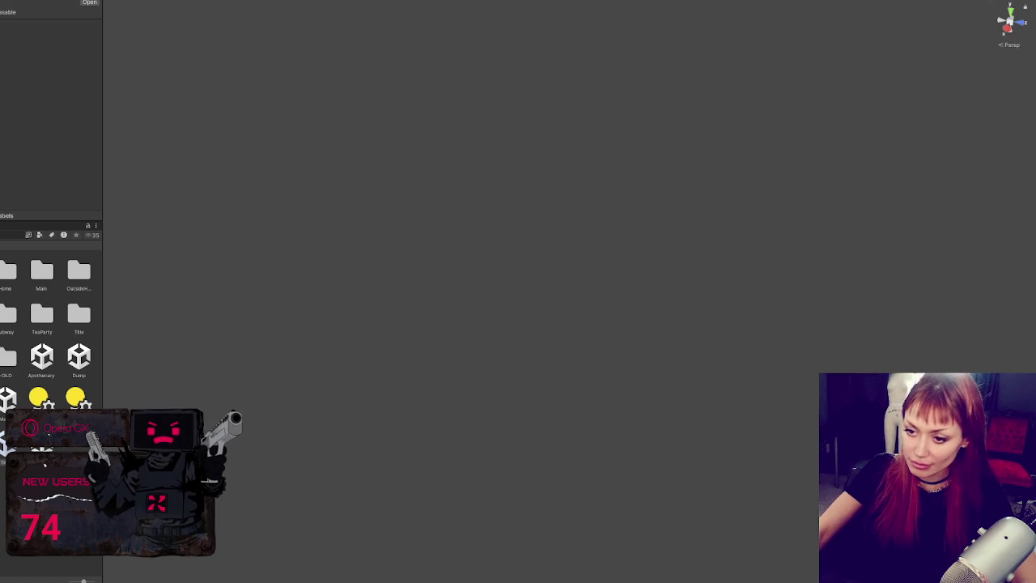
Open the Apothecary scene additively from the Project panel's scenes folder
click(8, 398)
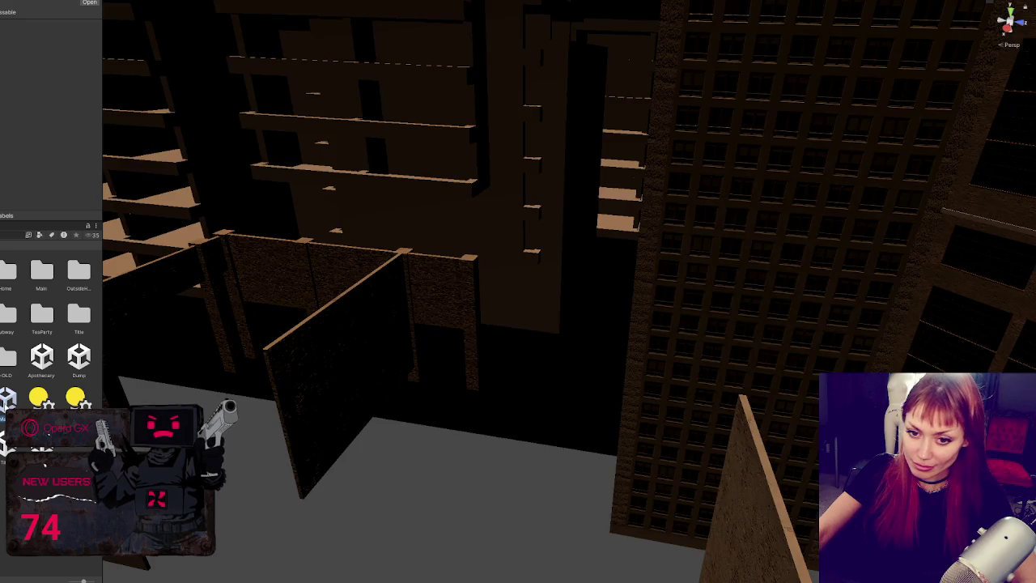
right_click(47, 353)
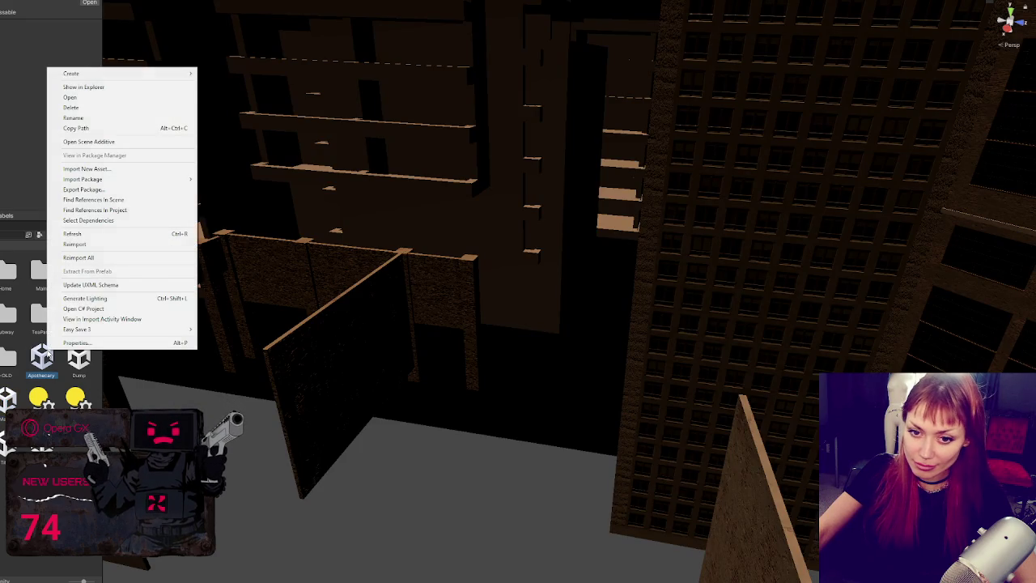
click(155, 141)
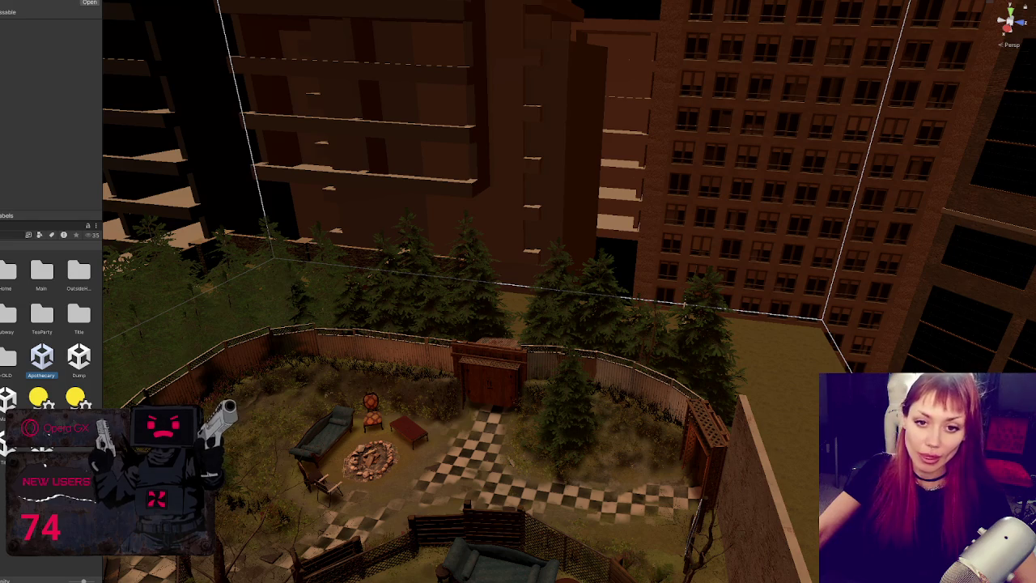
Zoom out and orbit above the backyard to see the gazebo, fire pit, paths and rugs
scroll(450, 422, up, 5)
scroll(578, 275, up, 5)
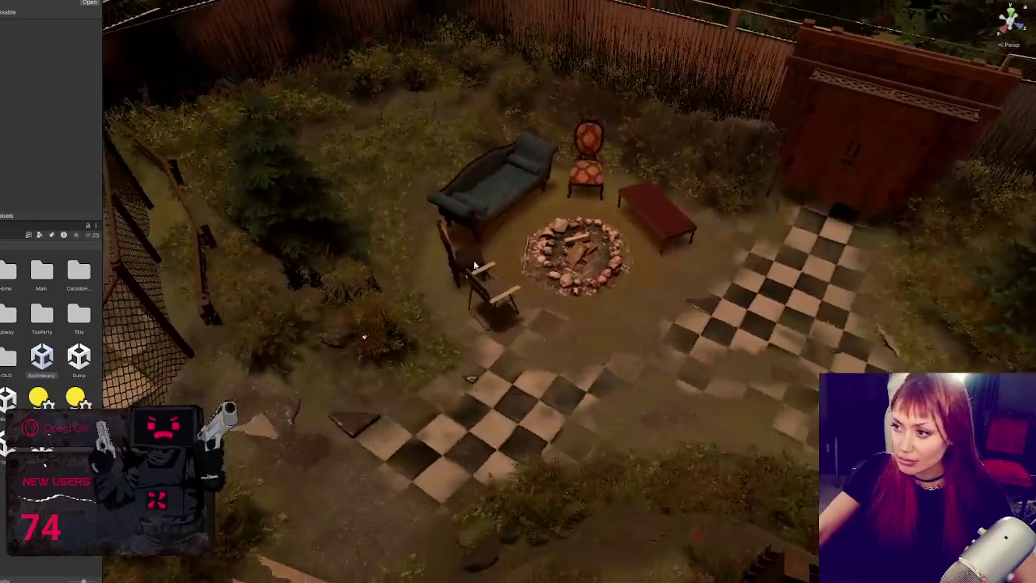
drag(475, 265, 496, 187)
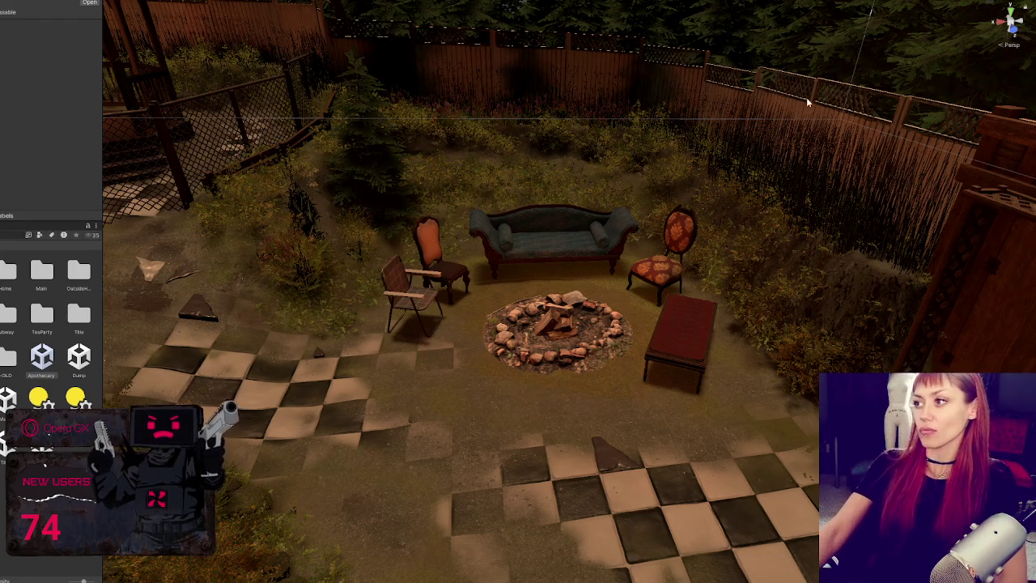
scroll(861, 172, down, 5)
scroll(658, 213, up, 2)
scroll(630, 253, down, 3)
mouse_move(629, 254)
mouse_down()
mouse_move(830, 289)
mouse_move(351, 288)
mouse_up()
scroll(829, 290, up, 3)
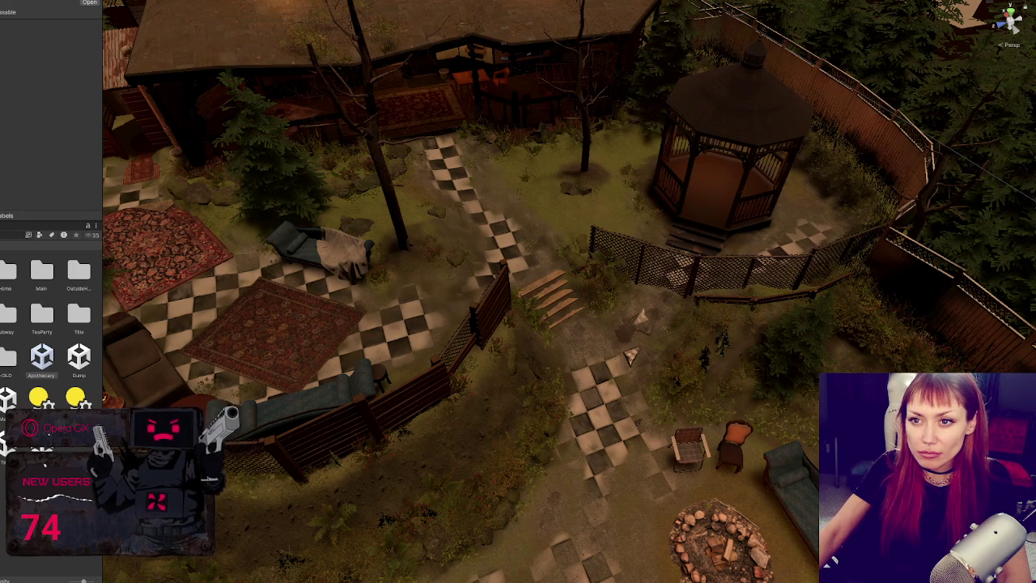
click(858, 211)
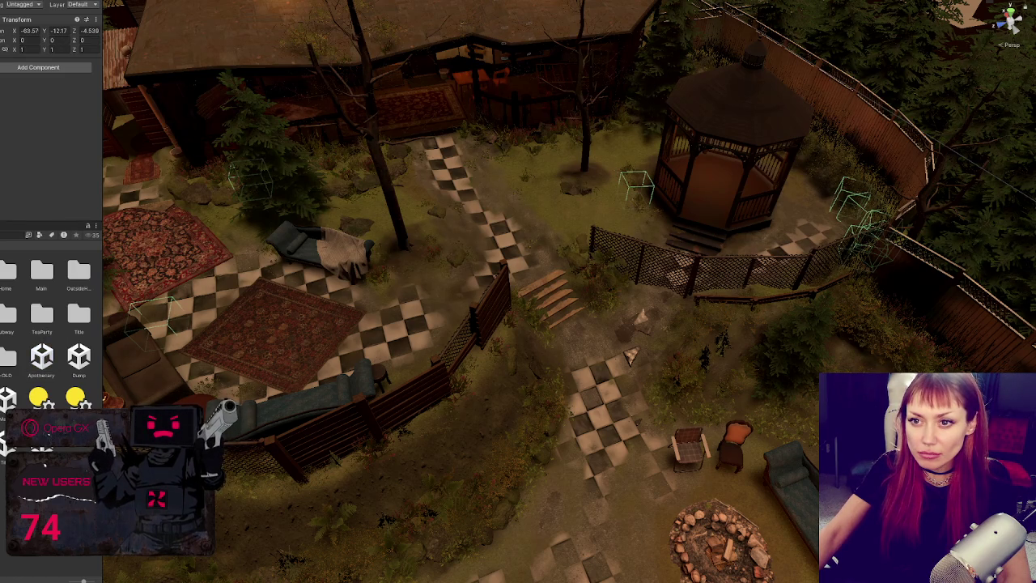
Select the patio spawn item, try moving it, and undo so it stays on the rug
click(154, 319)
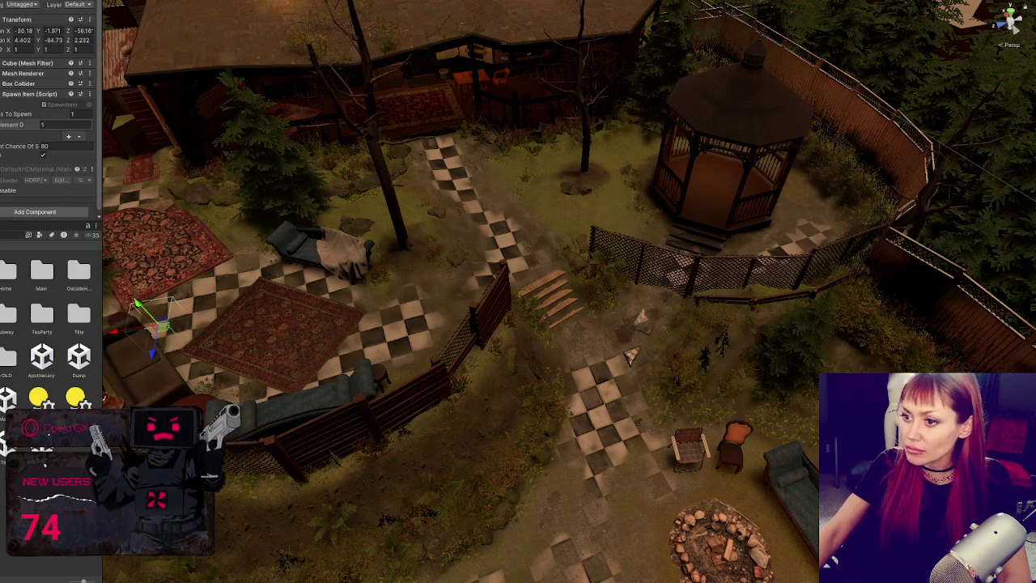
click(242, 178)
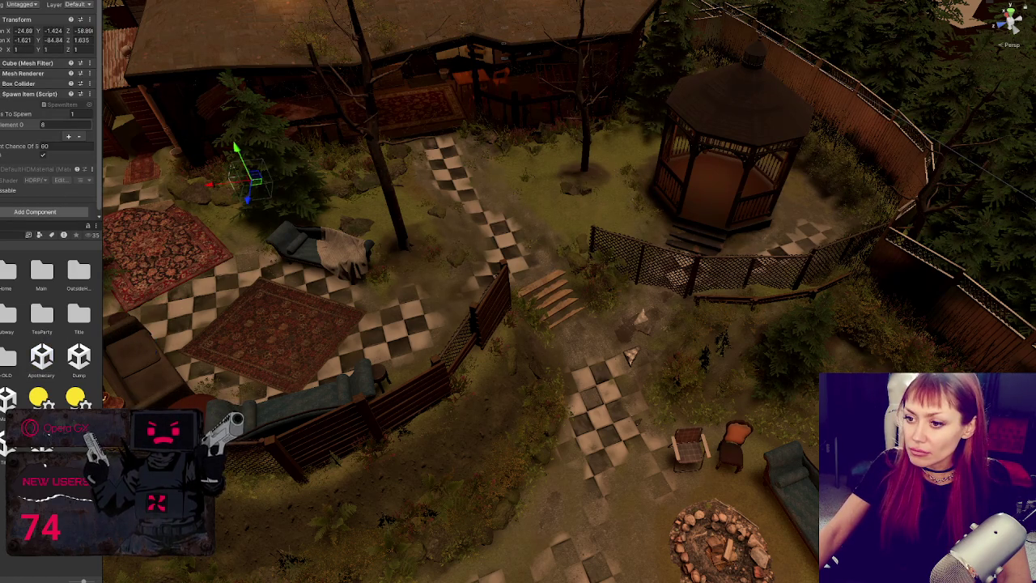
click(646, 179)
click(145, 317)
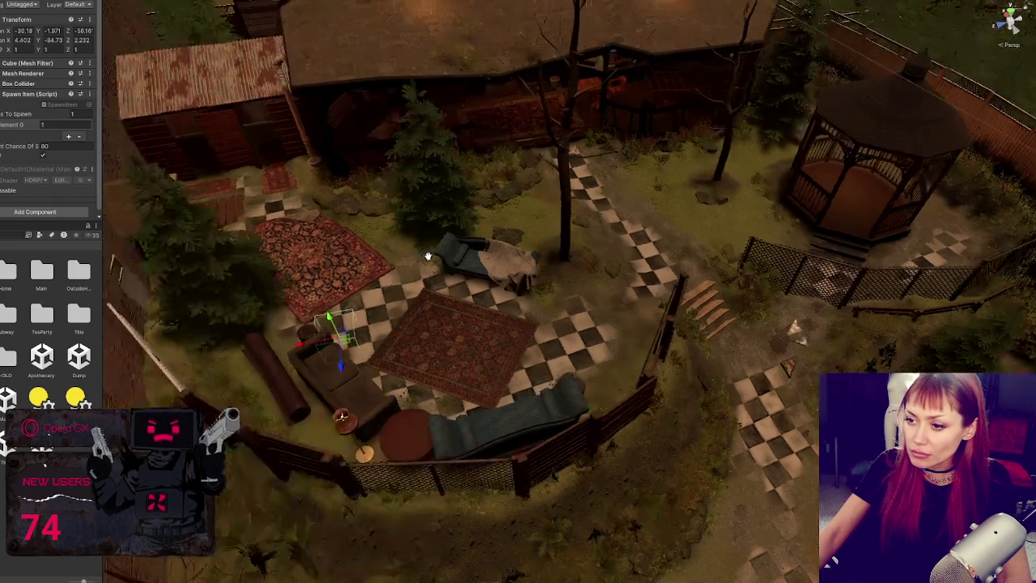
mouse_move(339, 364)
mouse_down()
mouse_move(292, 347)
mouse_move(204, 361)
mouse_move(191, 368)
mouse_move(187, 401)
mouse_up()
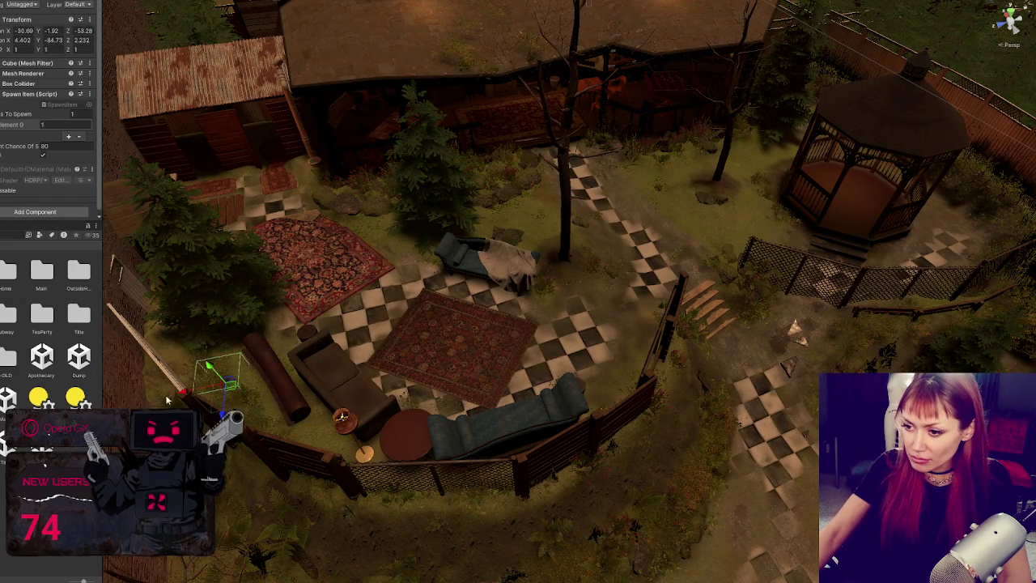
key(ctrl+z)
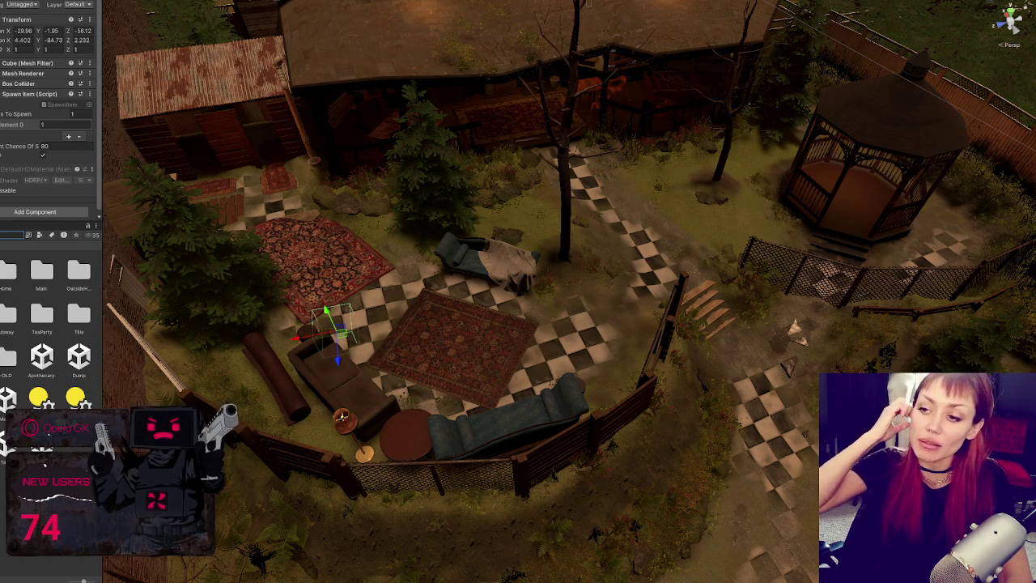
Frame the spawn item and orbit low to the spawn point beside the chaise
scroll(406, 196, up, 5)
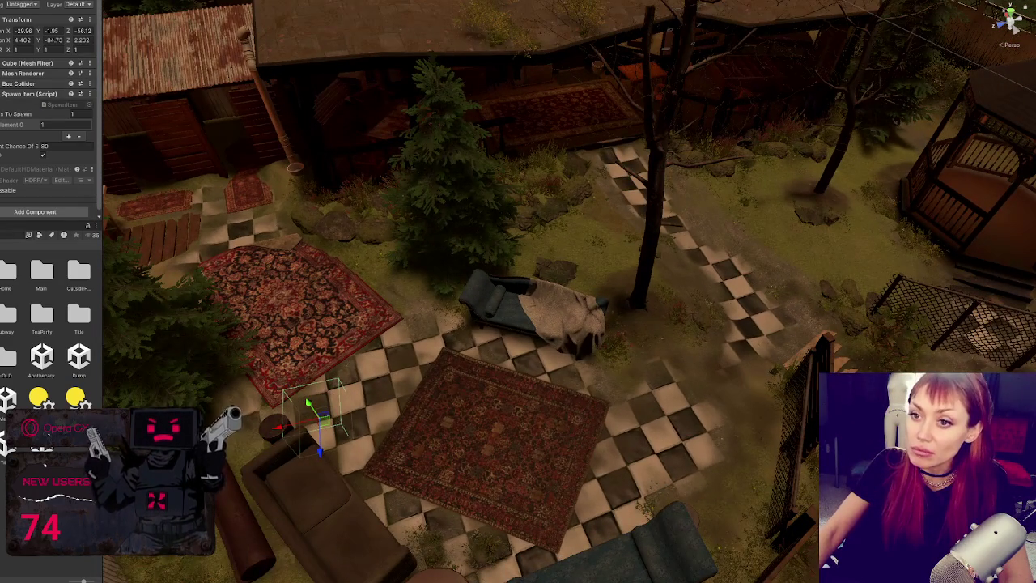
key(f)
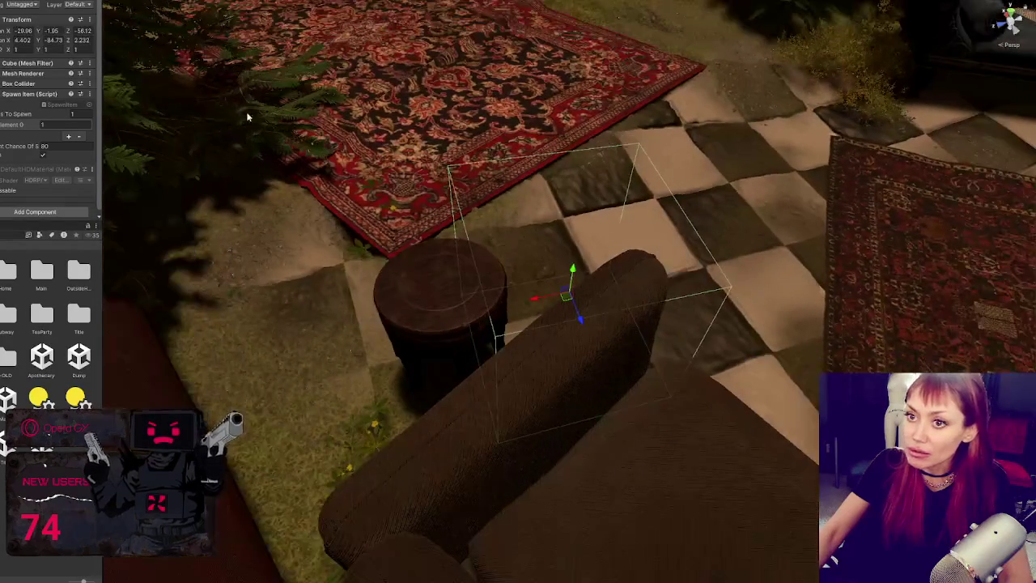
scroll(673, 243, up, 3)
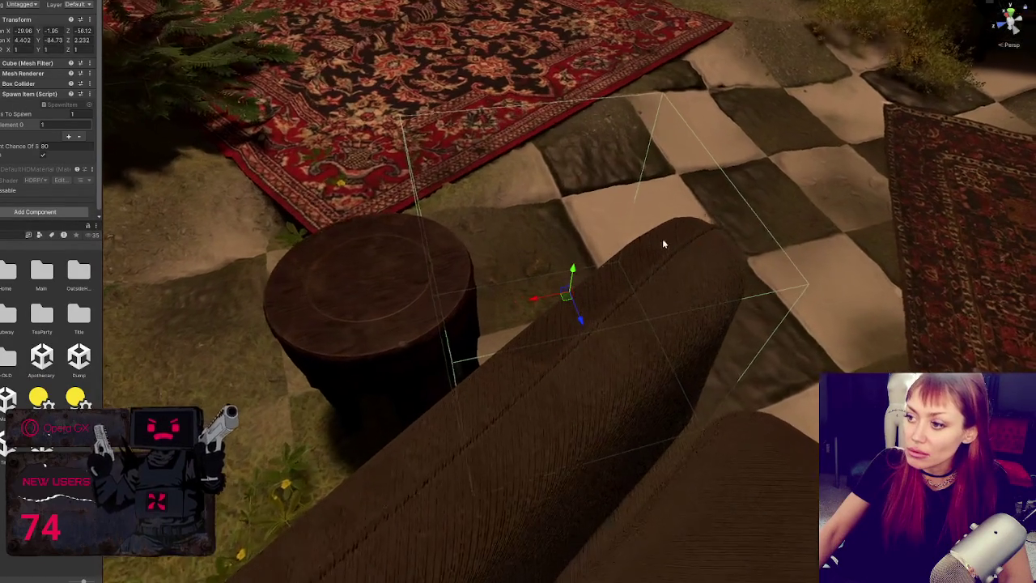
click(204, 45)
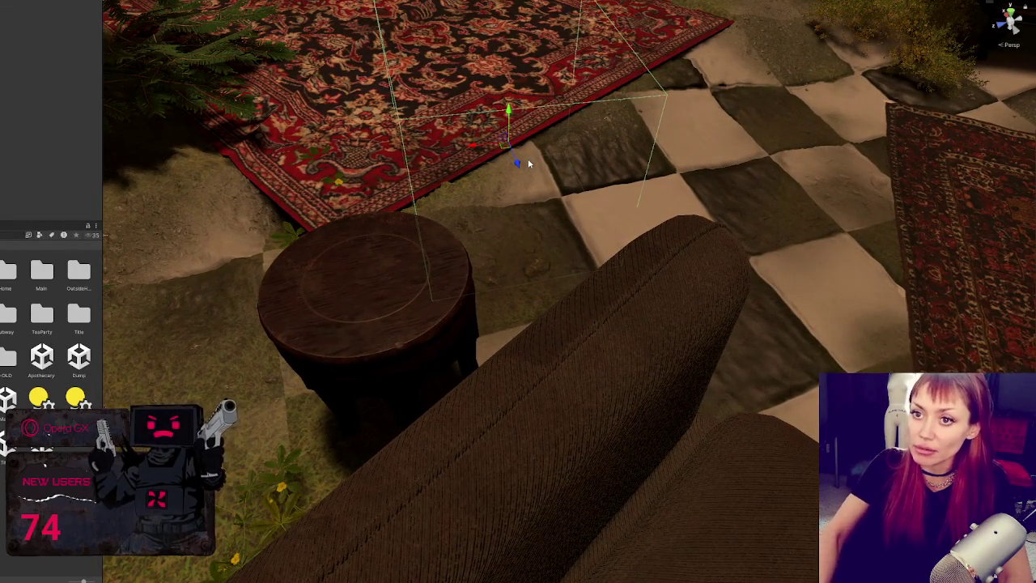
key(ctrl+z)
key(f)
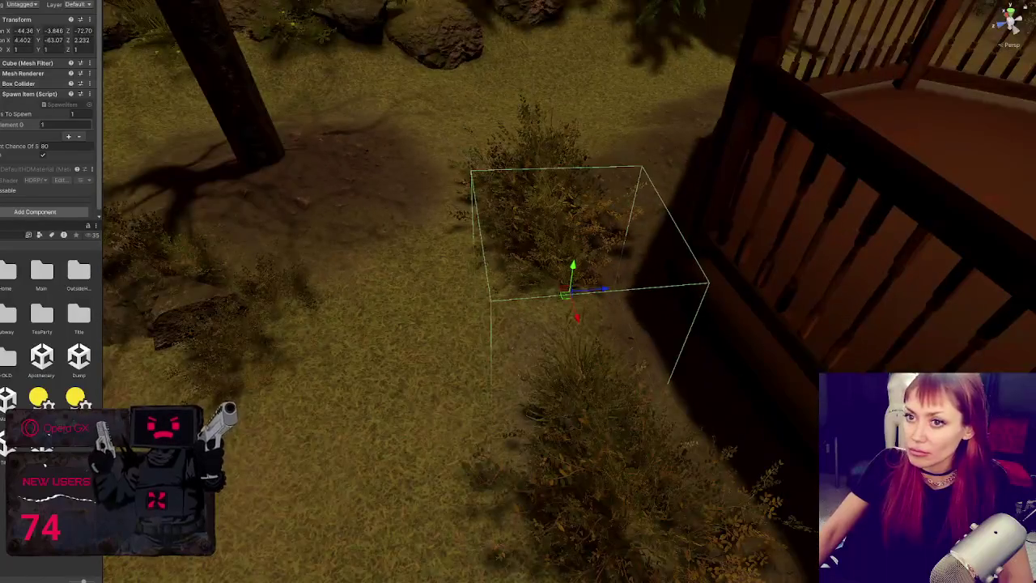
mouse_move(558, 340)
mouse_down()
mouse_move(556, 269)
mouse_move(567, 317)
mouse_up()
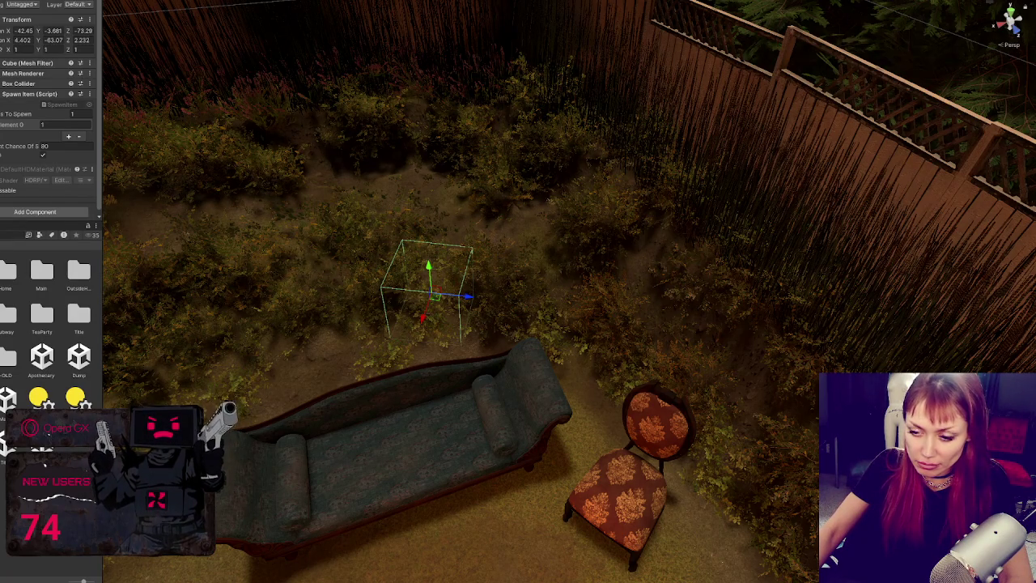
Open the junk props folder and frame the view on the spawn point
double_click(41, 271)
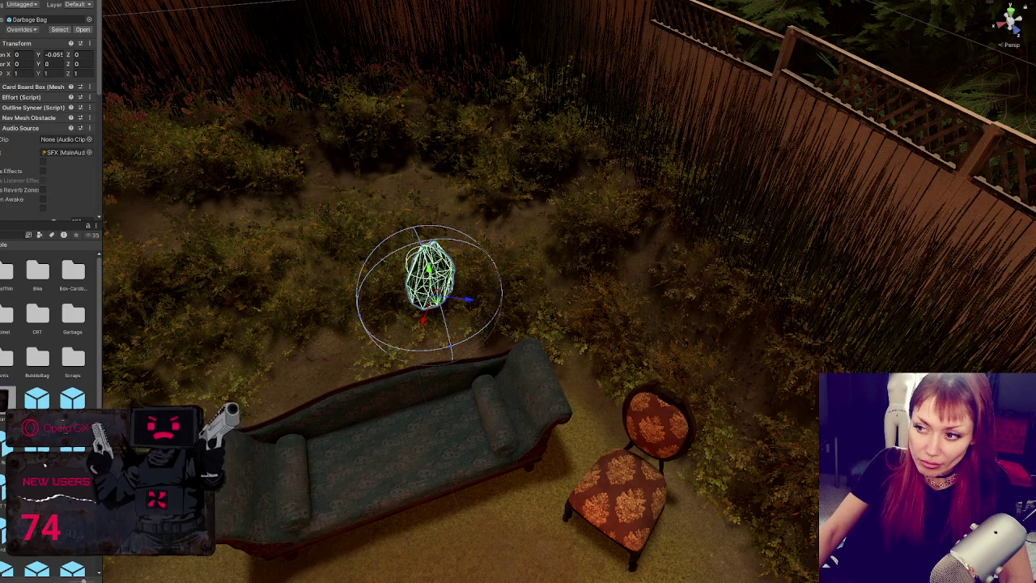
key(f)
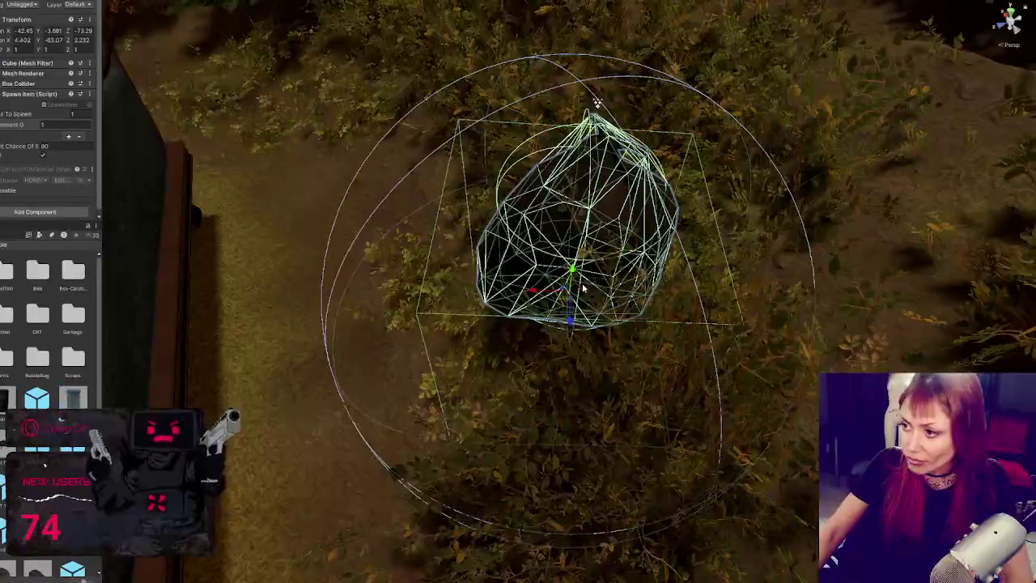
Push the spawn point deeper into the bushes and rotate it
mouse_move(596, 101)
mouse_down()
mouse_move(936, 129)
mouse_move(890, 109)
mouse_move(913, 113)
mouse_move(965, 14)
mouse_up()
key(f)
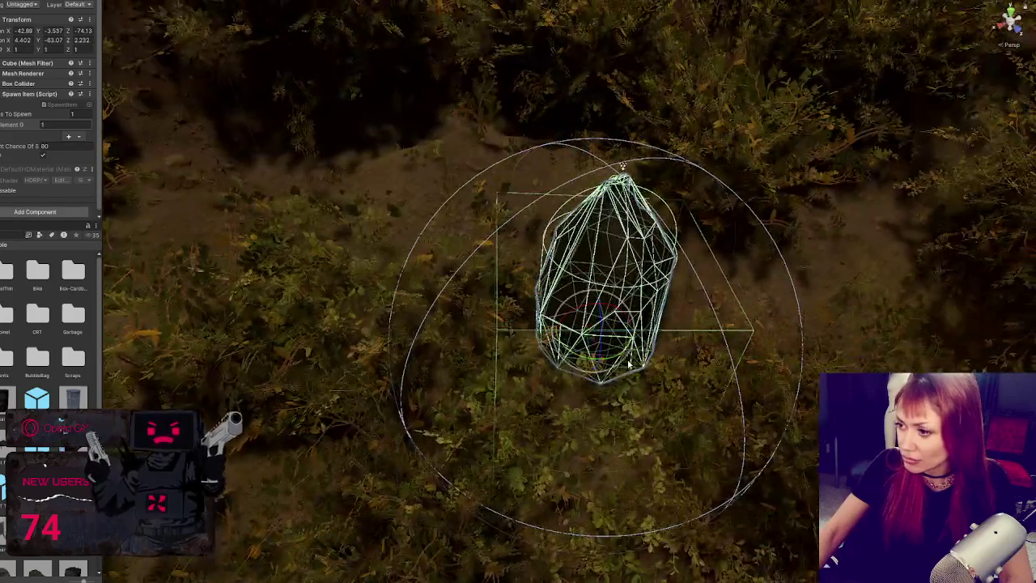
mouse_move(689, 303)
mouse_down()
mouse_move(680, 324)
mouse_move(699, 305)
mouse_move(640, 313)
mouse_up()
drag(620, 166, 603, 158)
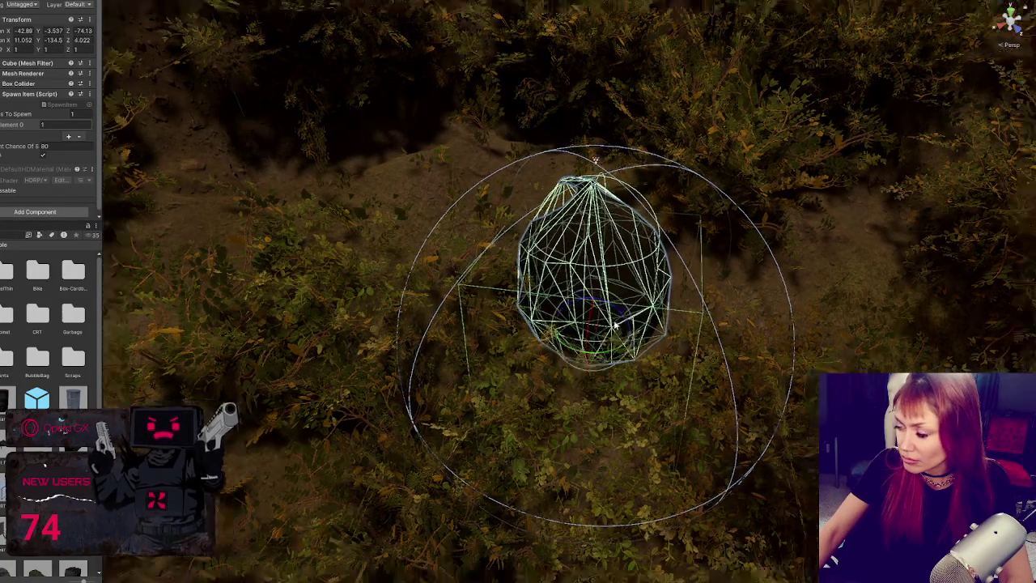
mouse_move(545, 273)
mouse_down()
mouse_move(619, 343)
mouse_move(585, 329)
mouse_move(512, 339)
mouse_move(644, 320)
mouse_up()
Move the spawn point left across the ground through the bushes, reframing as it goes
key(w)
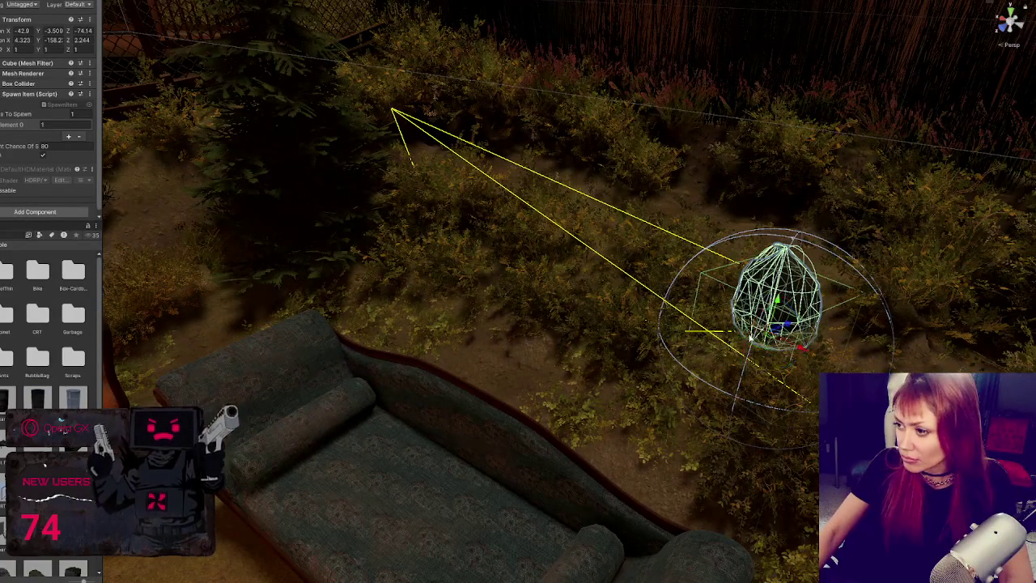
drag(801, 348, 615, 283)
drag(623, 240, 319, 326)
key(f)
mouse_move(546, 378)
mouse_down()
mouse_move(542, 306)
mouse_move(536, 398)
mouse_move(487, 362)
mouse_move(487, 382)
mouse_up()
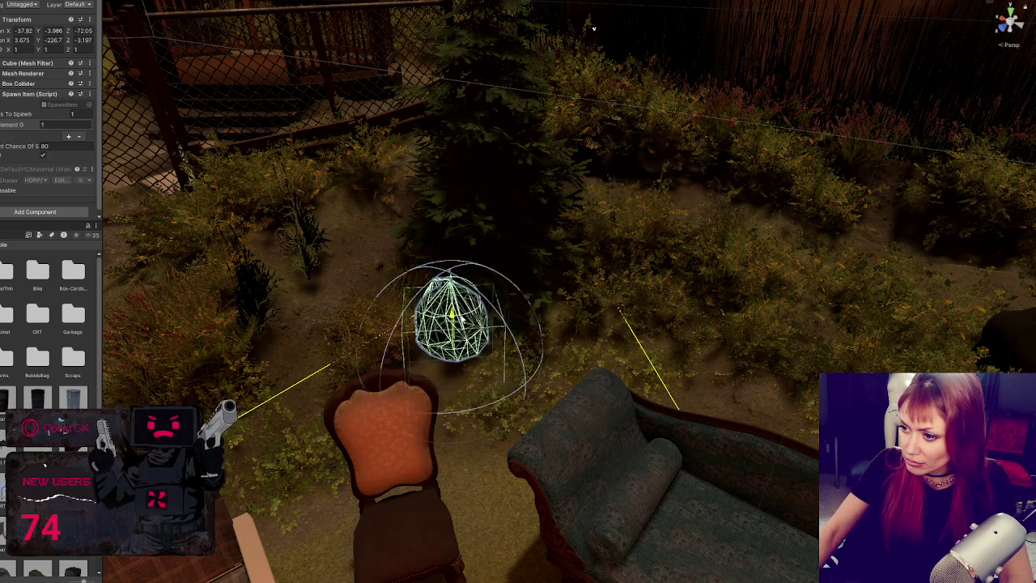
key(f)
mouse_move(483, 258)
mouse_down()
mouse_move(453, 283)
mouse_move(518, 351)
mouse_up()
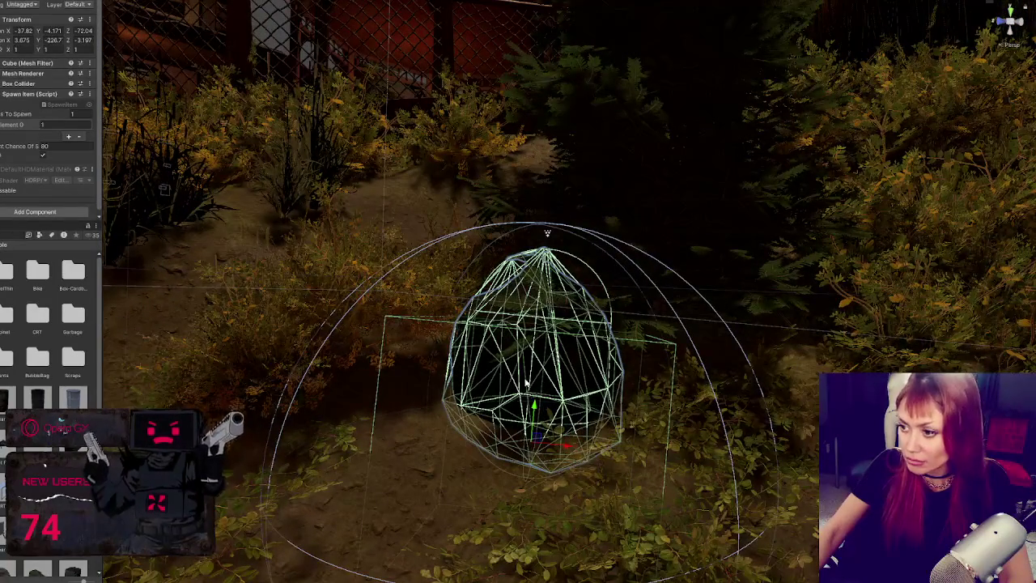
mouse_move(534, 407)
mouse_down()
mouse_move(539, 363)
mouse_move(475, 423)
mouse_move(568, 394)
mouse_move(573, 347)
mouse_move(686, 457)
mouse_move(327, 140)
mouse_up()
scroll(595, 372, down, 3)
key(f)
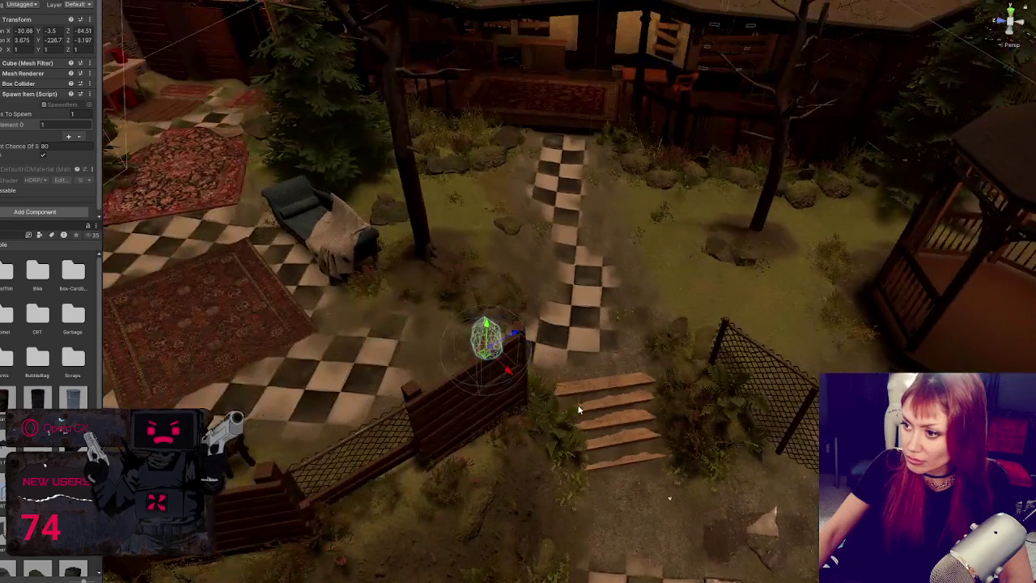
Slide the spawn point into the fence corner behind the gazebo and turn it slightly
click(486, 240)
drag(480, 186, 484, 293)
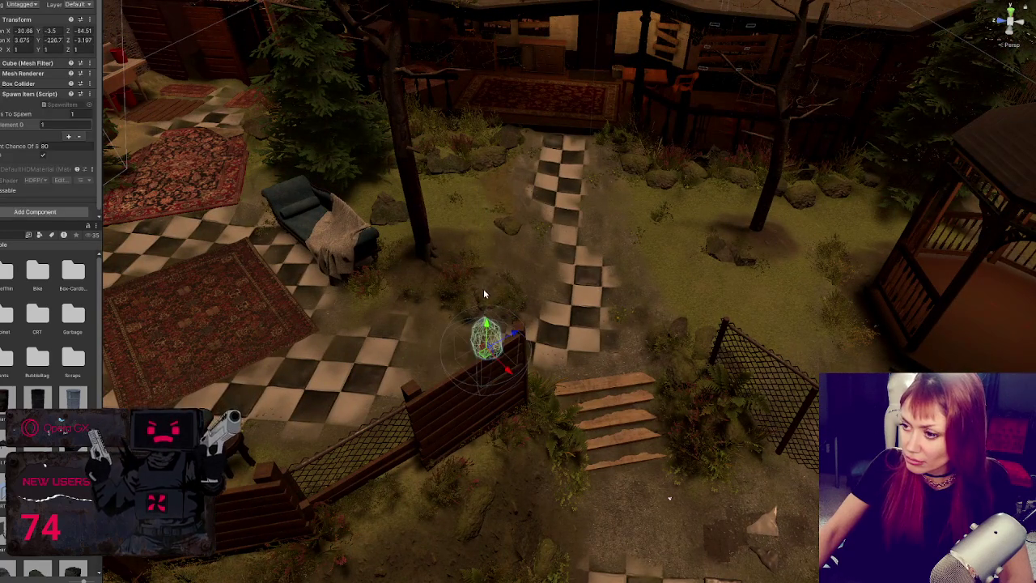
mouse_move(514, 331)
mouse_down()
mouse_move(516, 213)
mouse_move(885, 71)
mouse_up()
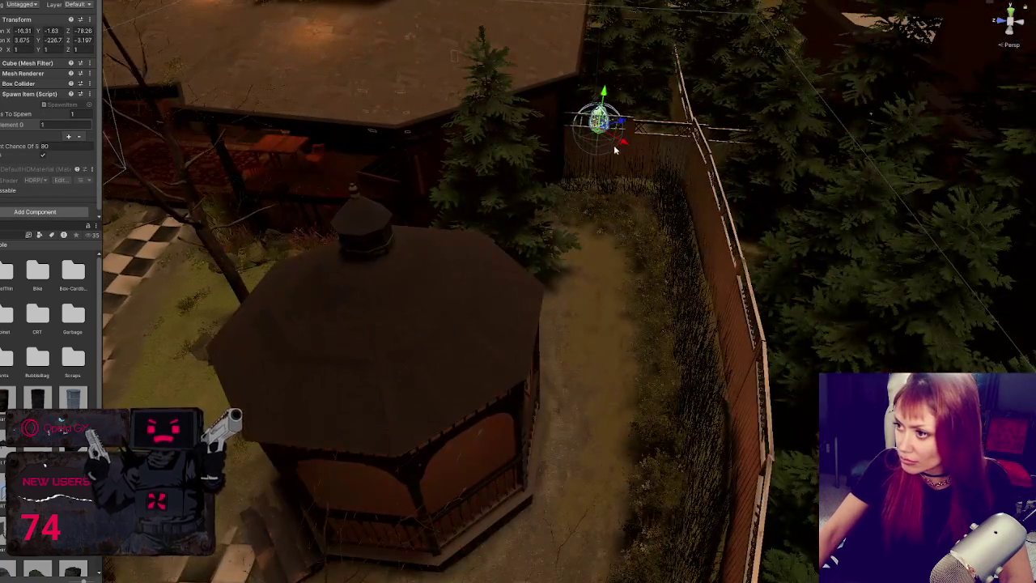
drag(613, 145, 678, 218)
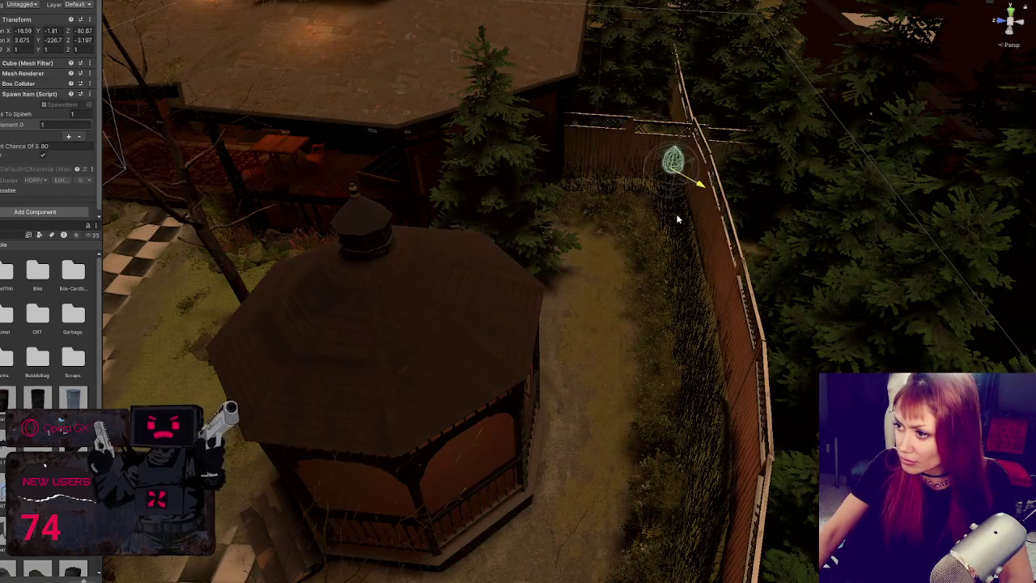
mouse_move(697, 162)
mouse_down()
mouse_move(647, 195)
mouse_move(622, 229)
mouse_move(602, 231)
mouse_move(633, 255)
mouse_move(607, 400)
mouse_move(609, 458)
mouse_move(684, 428)
mouse_move(599, 411)
mouse_move(639, 324)
mouse_move(617, 375)
mouse_move(639, 403)
mouse_move(602, 356)
mouse_move(603, 340)
mouse_move(607, 393)
mouse_move(598, 387)
mouse_move(654, 327)
mouse_up()
key(f)
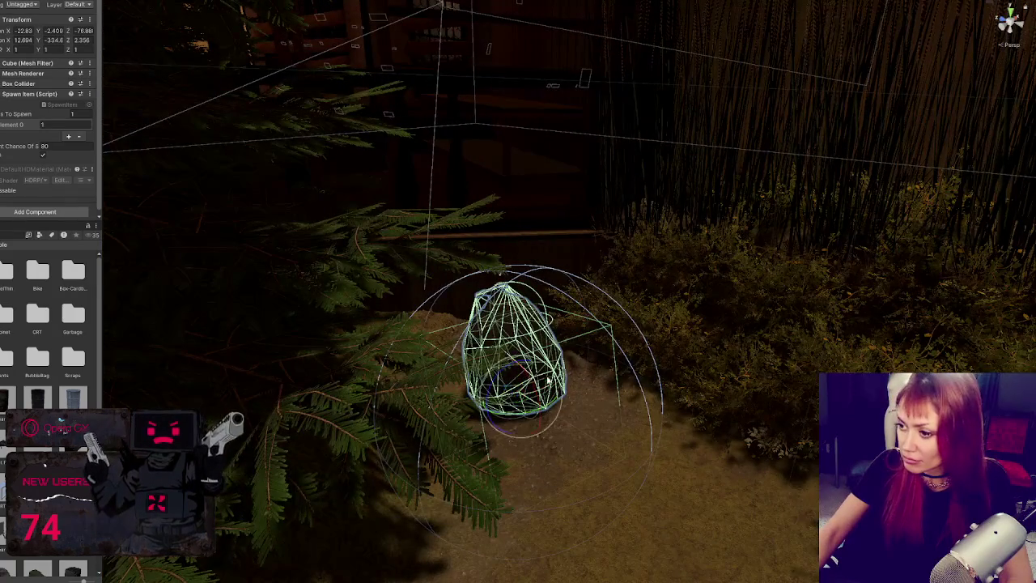
mouse_move(533, 367)
mouse_down()
mouse_move(537, 374)
mouse_move(535, 364)
mouse_move(488, 387)
mouse_move(513, 385)
mouse_up()
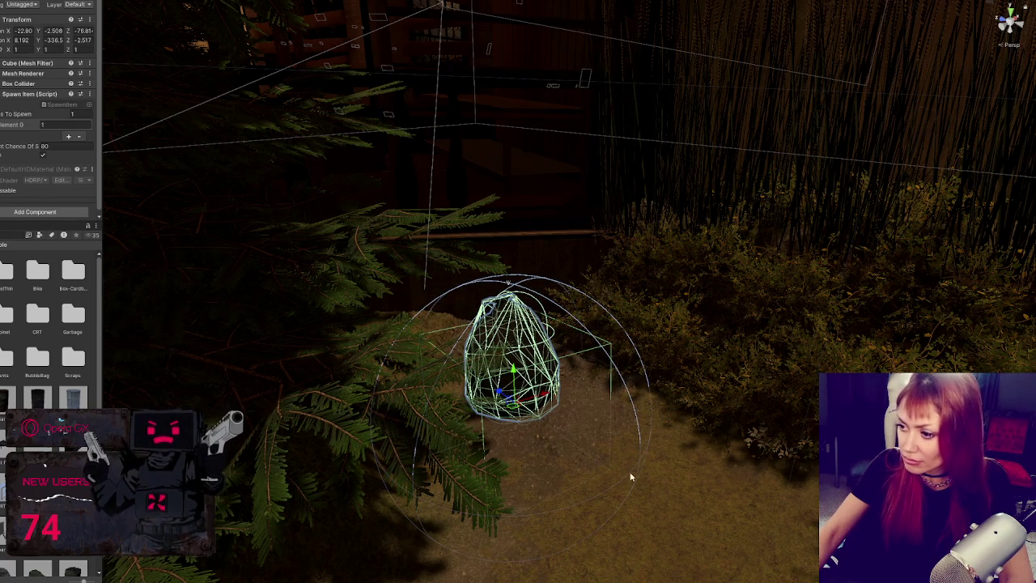
click(667, 447)
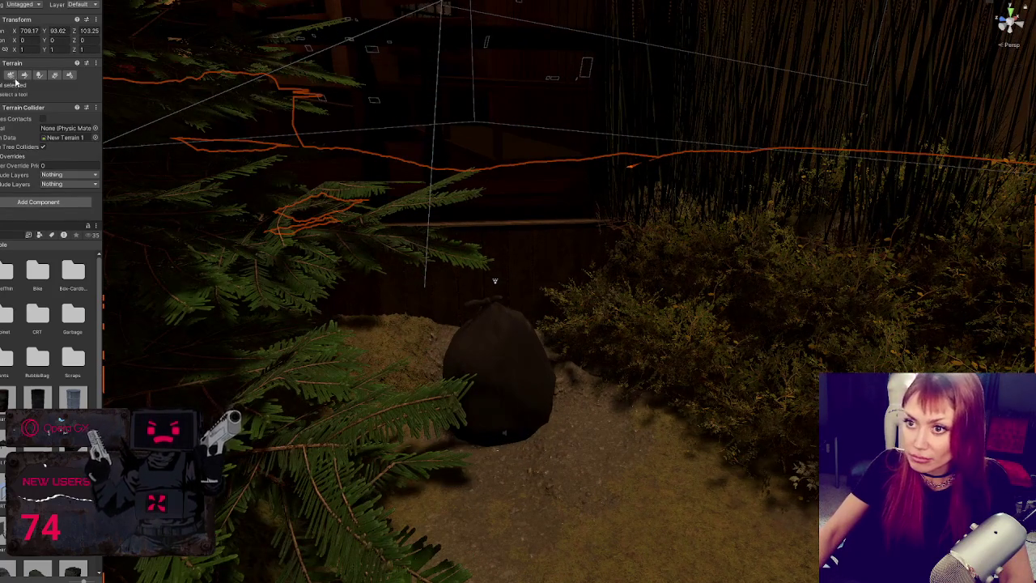
click(24, 75)
click(48, 85)
click(40, 116)
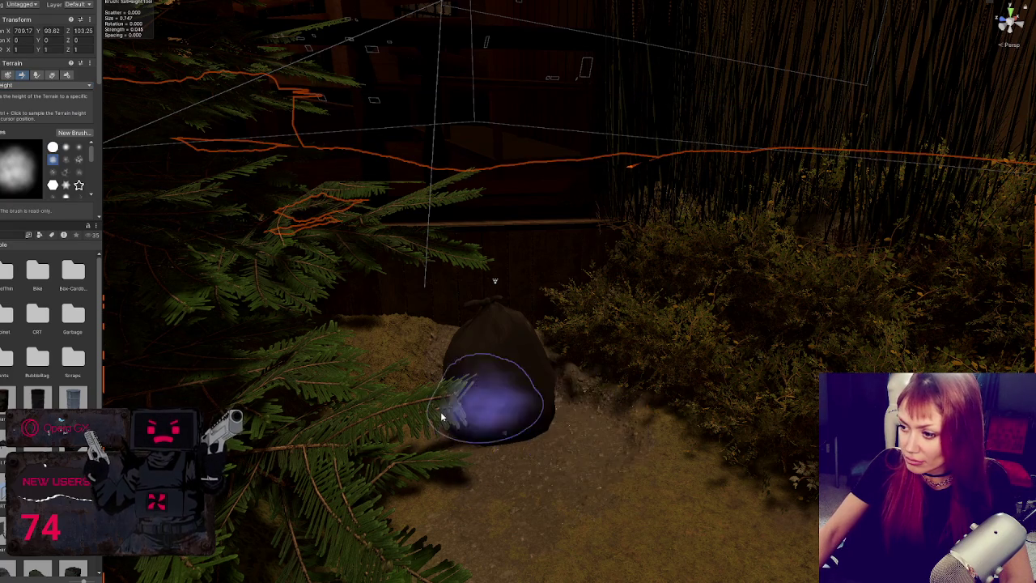
click(500, 364)
scroll(472, 372, down, 10)
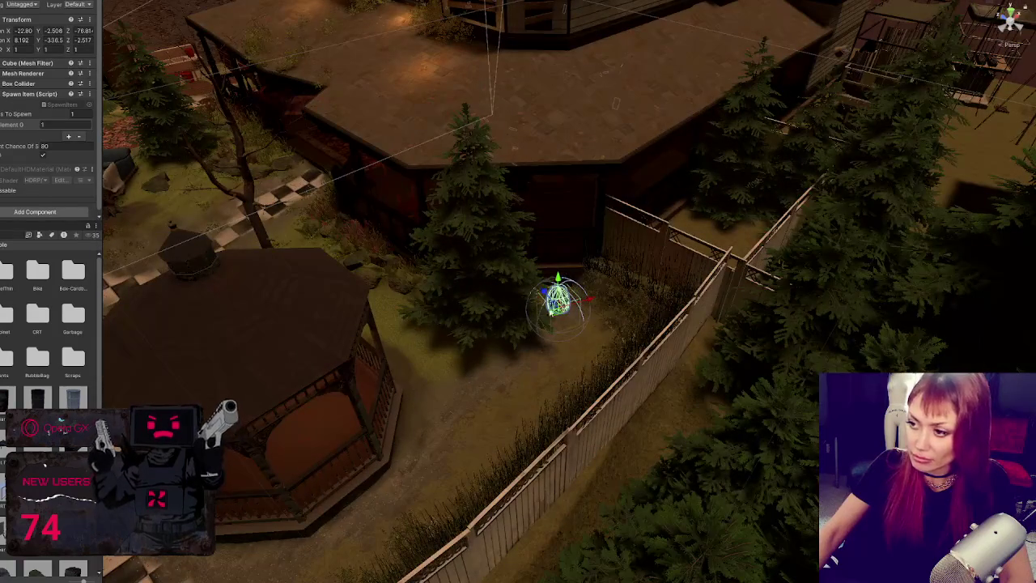
Move the spawn marker toward the gazebo, down near the fence, and rotate it
drag(589, 303, 227, 405)
key(f)
mouse_move(542, 429)
mouse_down()
mouse_move(599, 476)
mouse_move(506, 334)
mouse_move(516, 304)
mouse_up()
key(f)
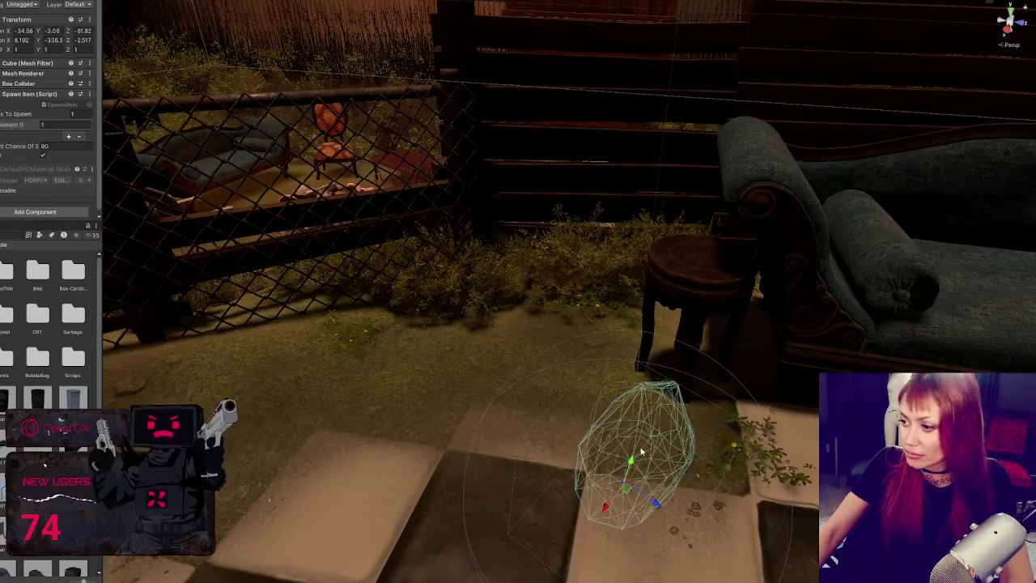
key(e)
mouse_move(639, 421)
mouse_down()
mouse_move(657, 409)
mouse_move(523, 293)
mouse_move(530, 309)
mouse_move(483, 351)
mouse_move(509, 343)
mouse_move(515, 307)
mouse_move(559, 253)
mouse_move(535, 285)
mouse_up()
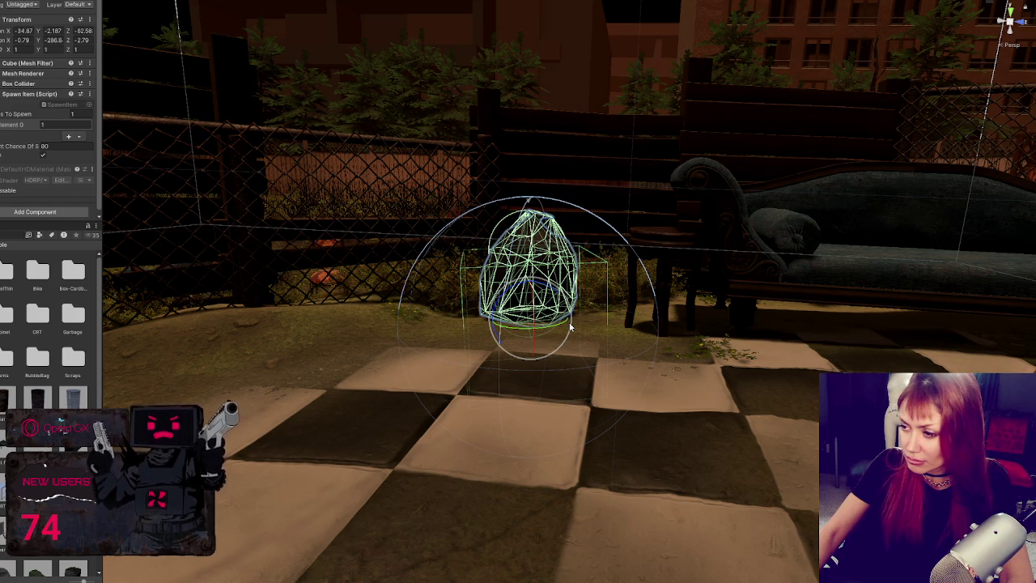
Orbit to look down over the patio and nudge the spawn marker into position
mouse_move(587, 297)
mouse_down()
mouse_move(539, 328)
mouse_move(231, 316)
mouse_move(198, 356)
mouse_move(263, 331)
mouse_up()
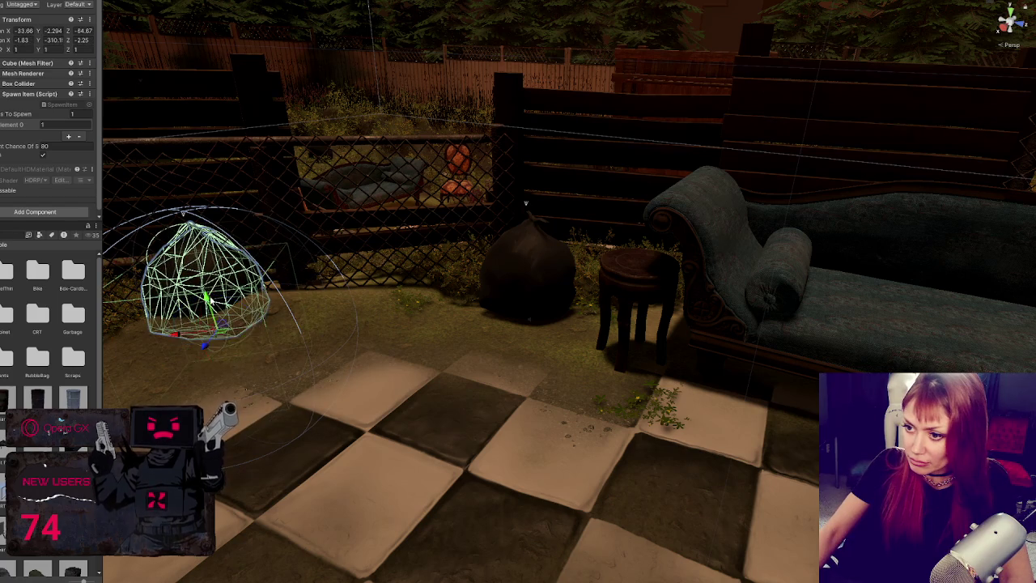
key(f)
drag(710, 300, 472, 343)
scroll(602, 336, up, 2)
mouse_move(603, 336)
mouse_down()
mouse_move(562, 294)
mouse_move(566, 242)
mouse_move(569, 257)
mouse_move(757, 359)
mouse_move(680, 272)
mouse_move(526, 340)
mouse_move(578, 359)
mouse_up()
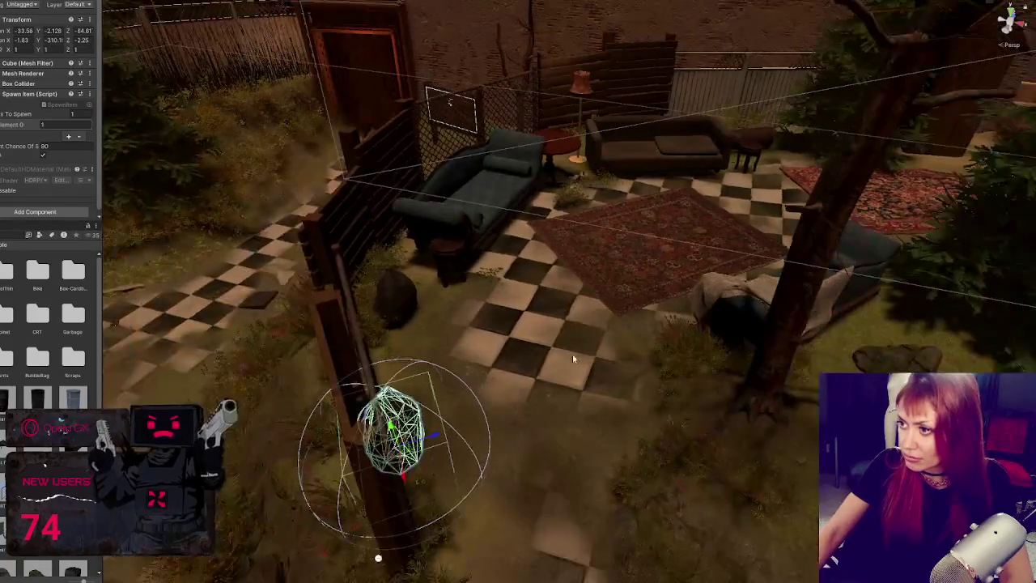
mouse_move(435, 437)
mouse_down()
mouse_move(550, 318)
mouse_move(733, 223)
mouse_move(708, 342)
mouse_move(619, 168)
mouse_up()
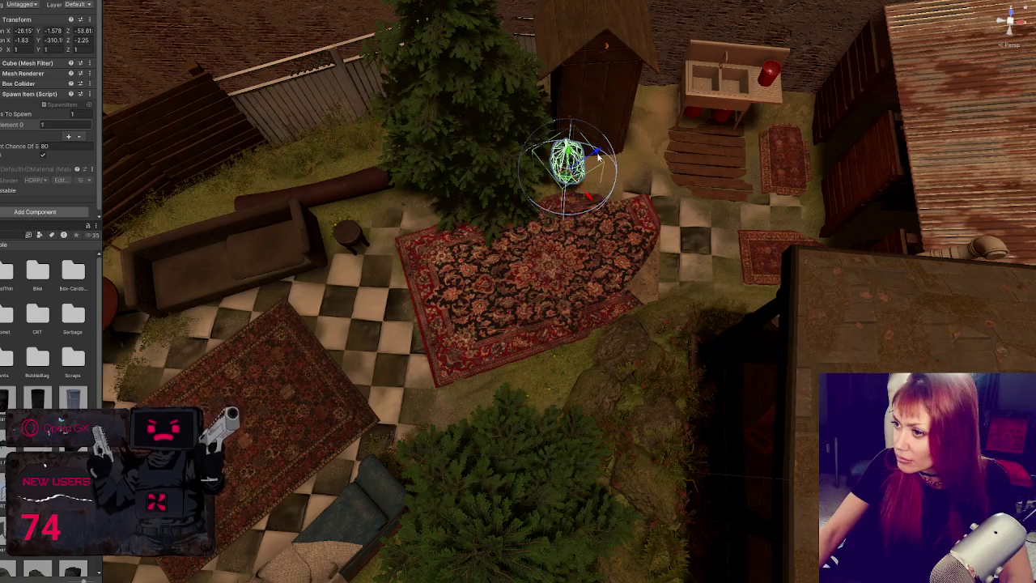
drag(678, 142, 671, 131)
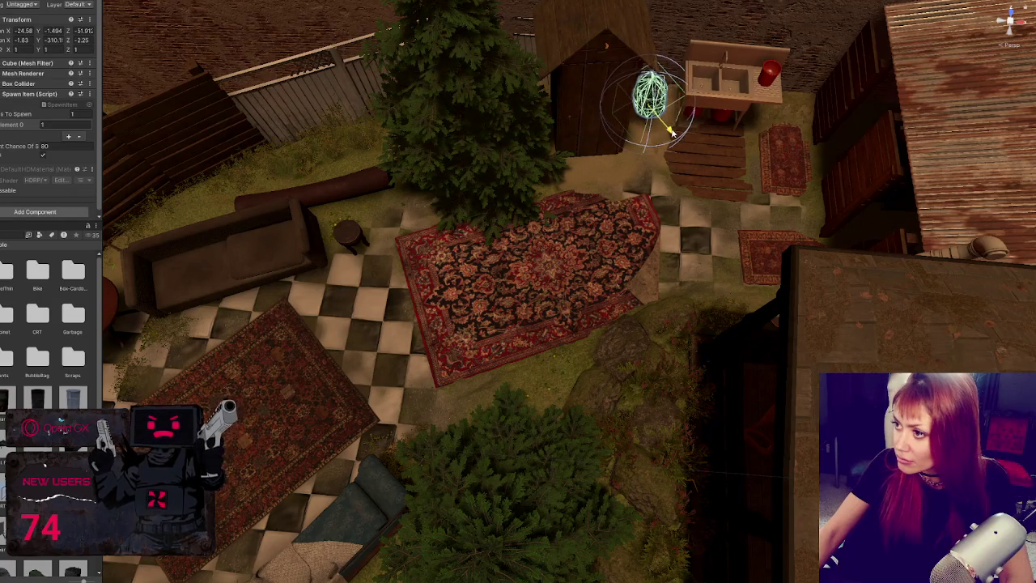
drag(682, 96, 687, 93)
key(f)
drag(579, 162, 579, 356)
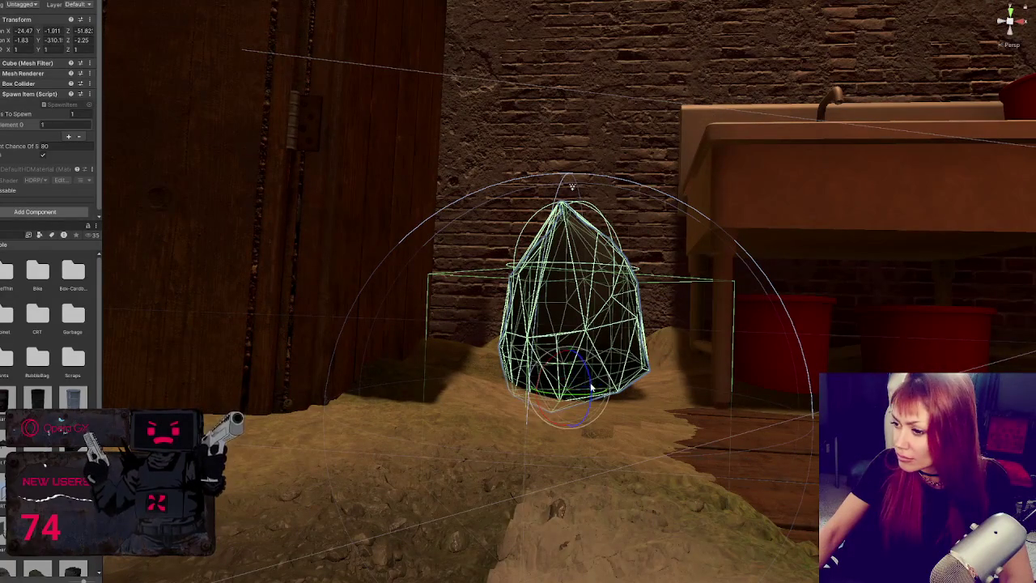
Rotate the marker and settle it on the rug to the right of the sink
mouse_move(590, 394)
mouse_down()
mouse_move(653, 377)
mouse_move(680, 347)
mouse_move(770, 358)
mouse_move(500, 314)
mouse_up()
drag(458, 272, 455, 264)
mouse_move(498, 301)
mouse_down()
mouse_move(833, 311)
mouse_move(803, 314)
mouse_up()
mouse_move(777, 278)
mouse_down()
mouse_move(840, 331)
mouse_move(827, 333)
mouse_move(838, 328)
mouse_up()
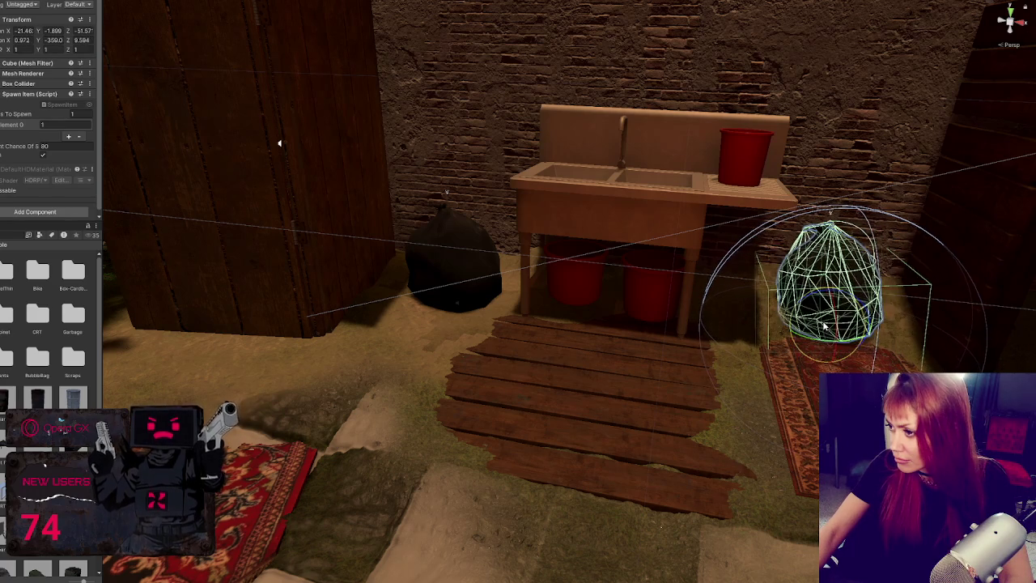
scroll(838, 329, down, 3)
key(f)
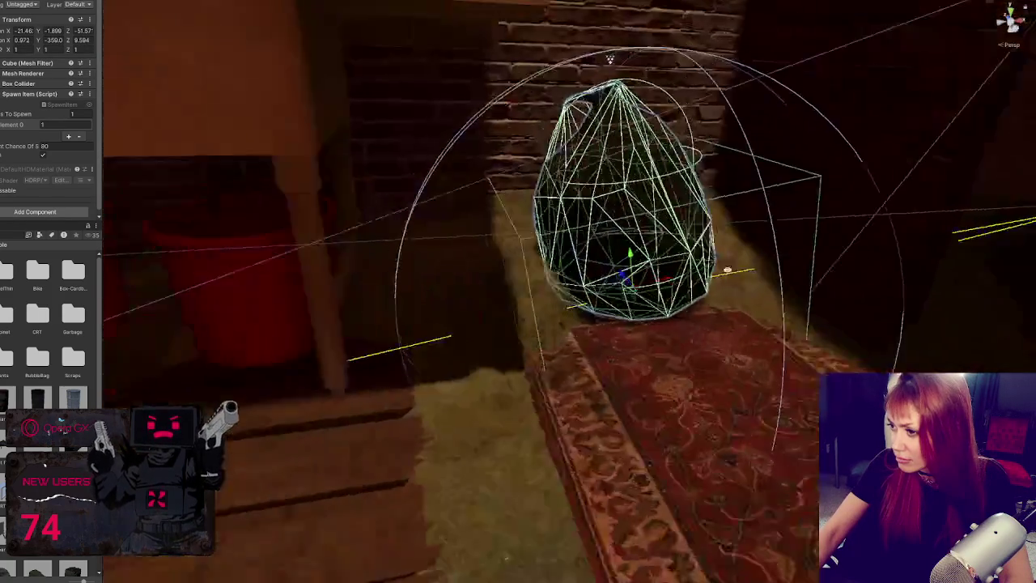
click(600, 296)
mouse_move(647, 285)
mouse_down()
mouse_move(650, 262)
mouse_move(646, 284)
mouse_up()
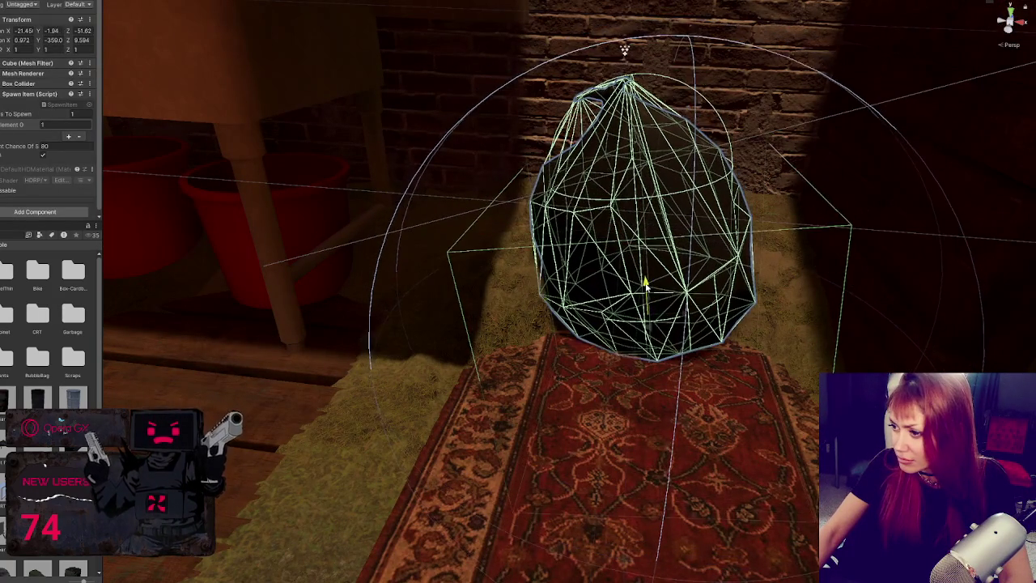
scroll(645, 282, down, 3)
click(456, 265)
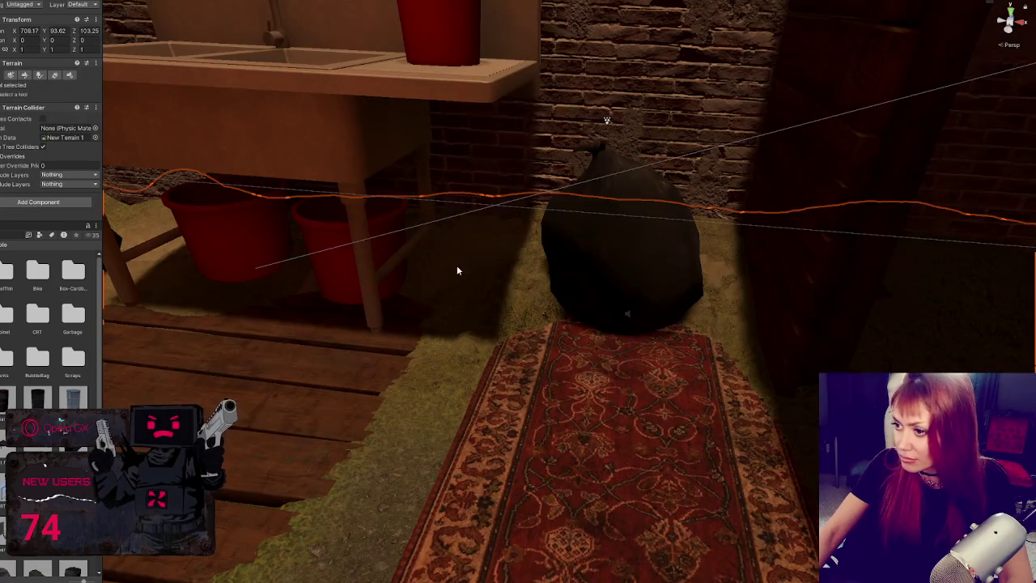
click(33, 75)
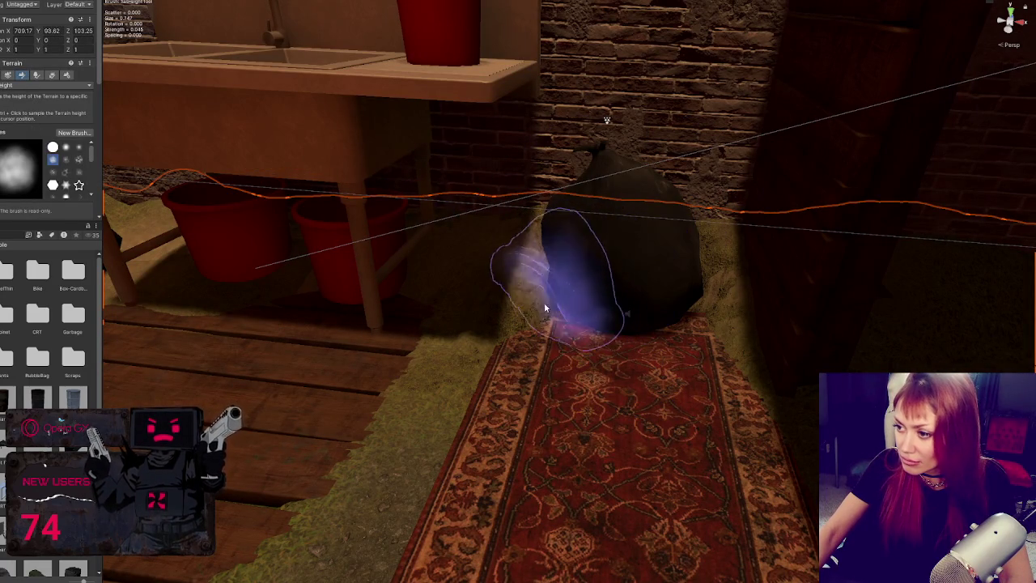
scroll(669, 267, down, 3)
scroll(605, 358, up, 3)
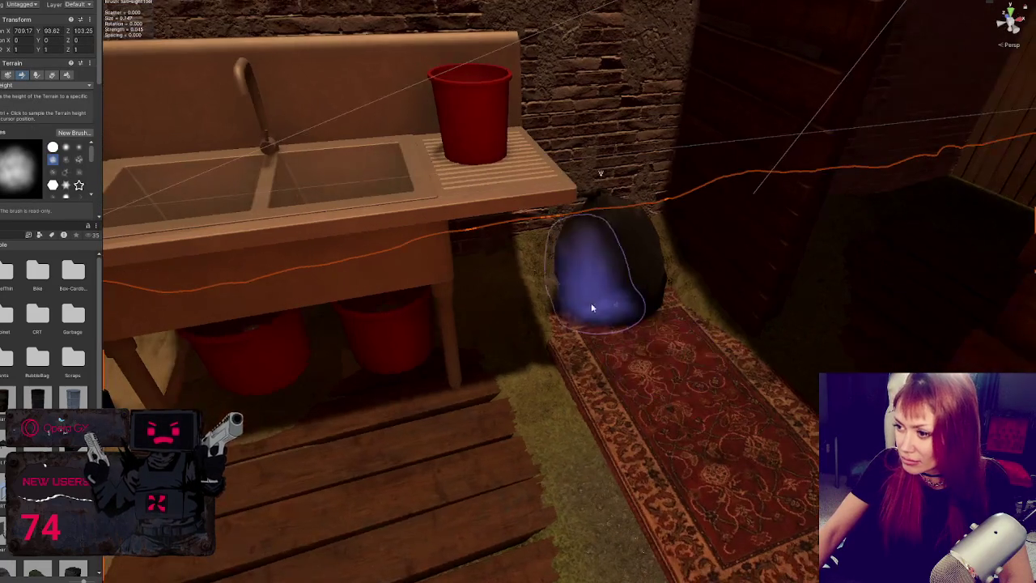
click(683, 429)
scroll(647, 364, down, 3)
click(632, 275)
scroll(631, 305, up, 2)
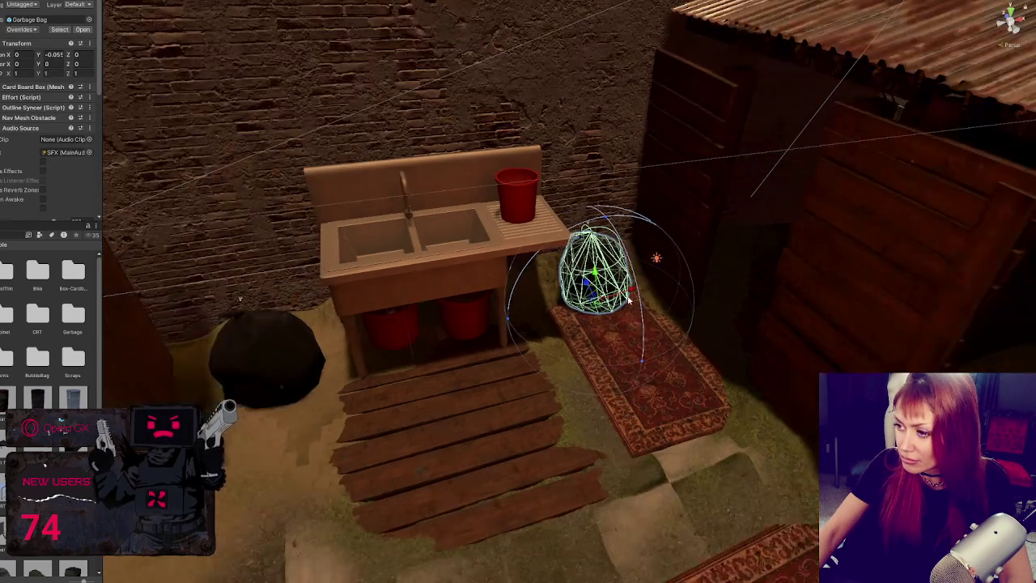
Move the garbage bag left, away from the sink and off the rug
drag(631, 305, 423, 336)
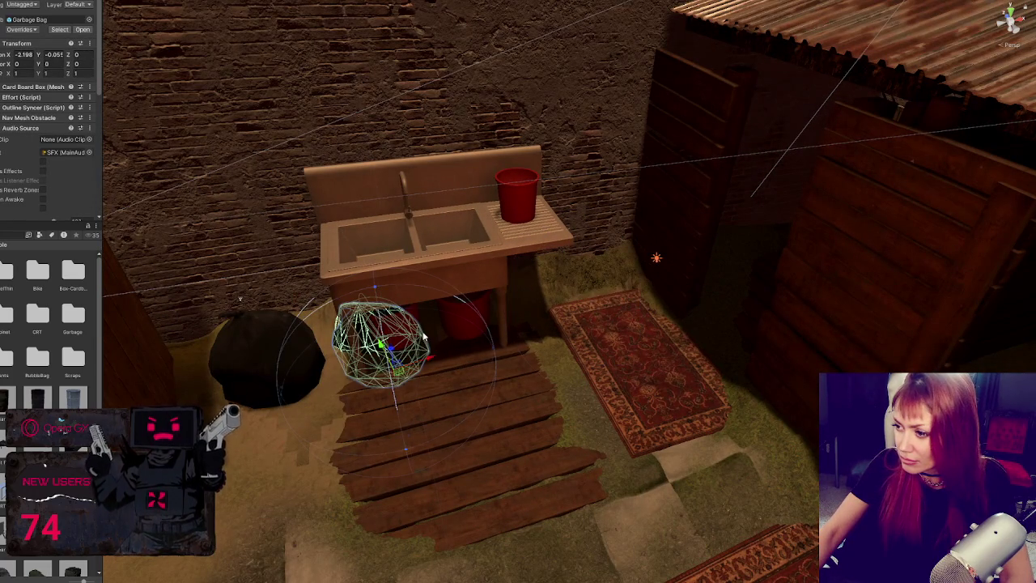
key(ctrl+z)
mouse_move(631, 291)
mouse_down()
mouse_move(343, 398)
mouse_move(496, 324)
mouse_move(285, 407)
mouse_move(288, 397)
mouse_up()
key(f)
scroll(361, 381, down, 5)
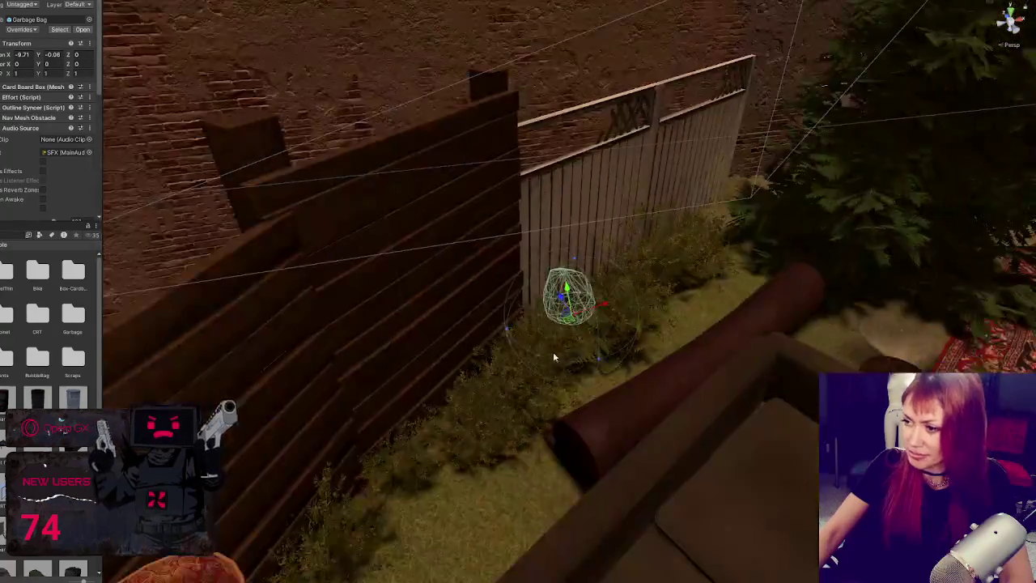
Place the garbage bag by the fence behind the sofa, raise it onto the ground, and turn it
mouse_move(567, 301)
mouse_down()
mouse_move(620, 405)
mouse_move(507, 483)
mouse_move(449, 457)
mouse_move(483, 522)
mouse_move(422, 417)
mouse_move(407, 362)
mouse_up()
mouse_move(525, 363)
mouse_down()
mouse_move(348, 317)
mouse_move(539, 324)
mouse_up()
drag(484, 402, 479, 358)
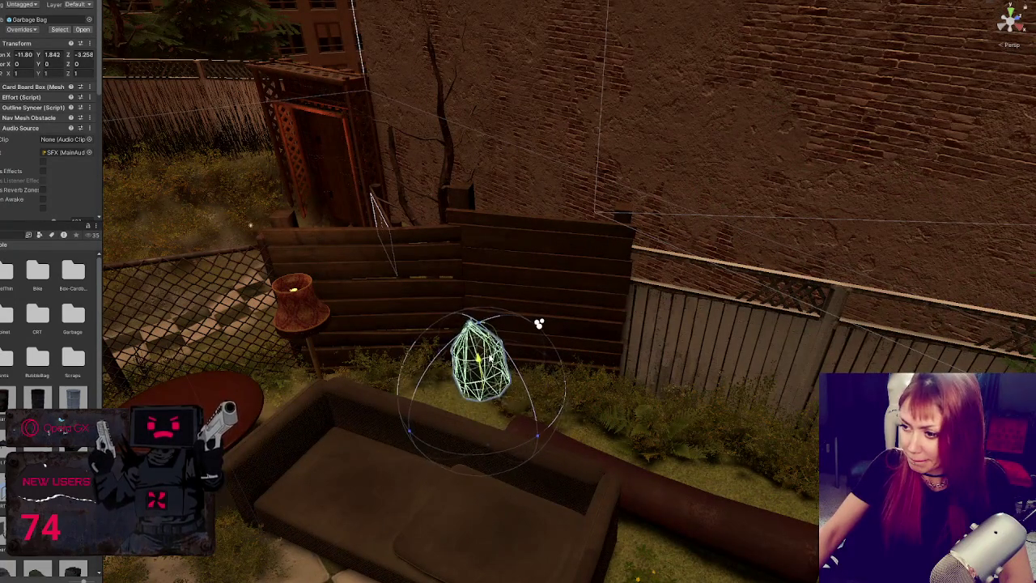
drag(532, 378, 513, 378)
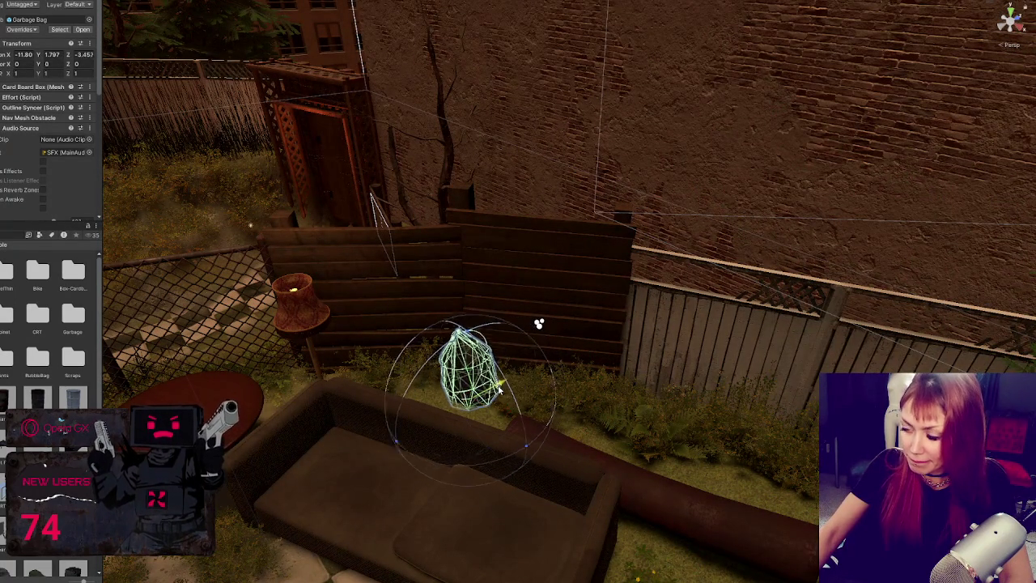
key(f)
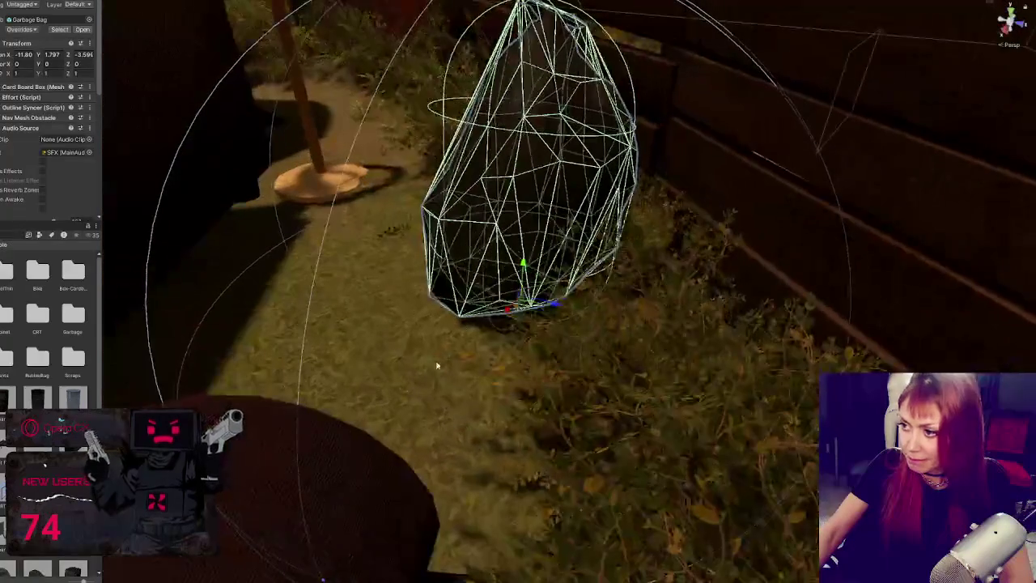
drag(566, 307, 642, 288)
mouse_move(555, 303)
mouse_down()
mouse_move(440, 297)
mouse_move(375, 279)
mouse_move(392, 291)
mouse_move(685, 330)
mouse_move(653, 278)
mouse_move(455, 311)
mouse_move(615, 267)
mouse_move(648, 281)
mouse_move(549, 387)
mouse_move(462, 364)
mouse_move(532, 328)
mouse_up()
key(e)
scroll(399, 301, down, 5)
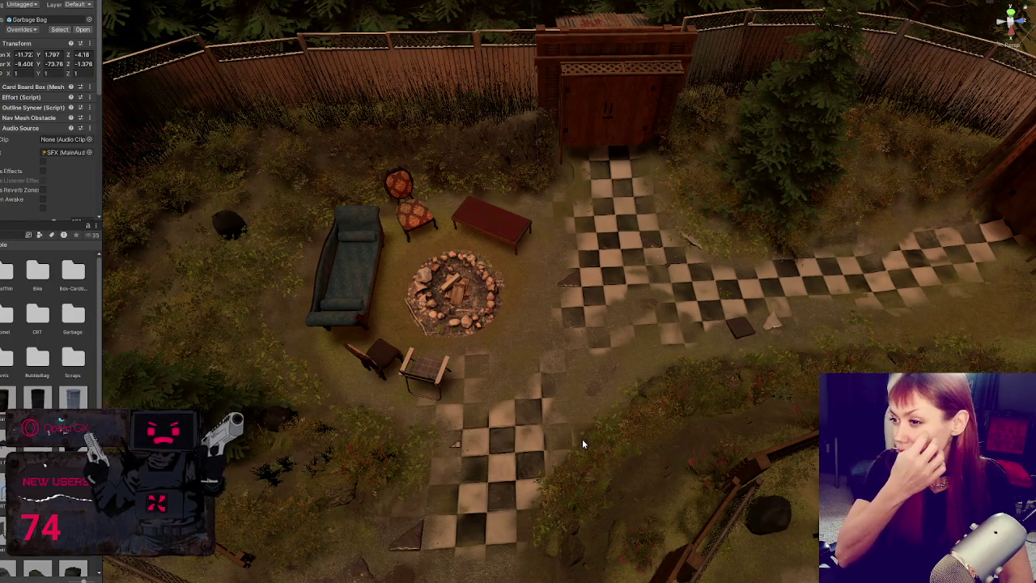
click(228, 217)
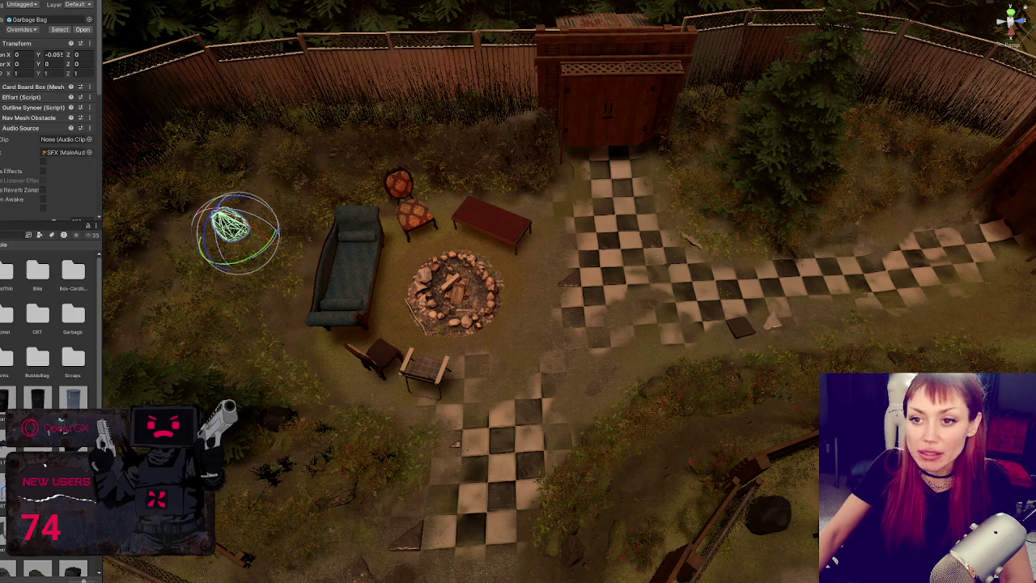
Move the overlapping spawn marker past the fire pit, lower it to the ground, and rotate it
click(229, 225)
mouse_move(230, 225)
mouse_down()
mouse_move(461, 279)
mouse_move(520, 168)
mouse_up()
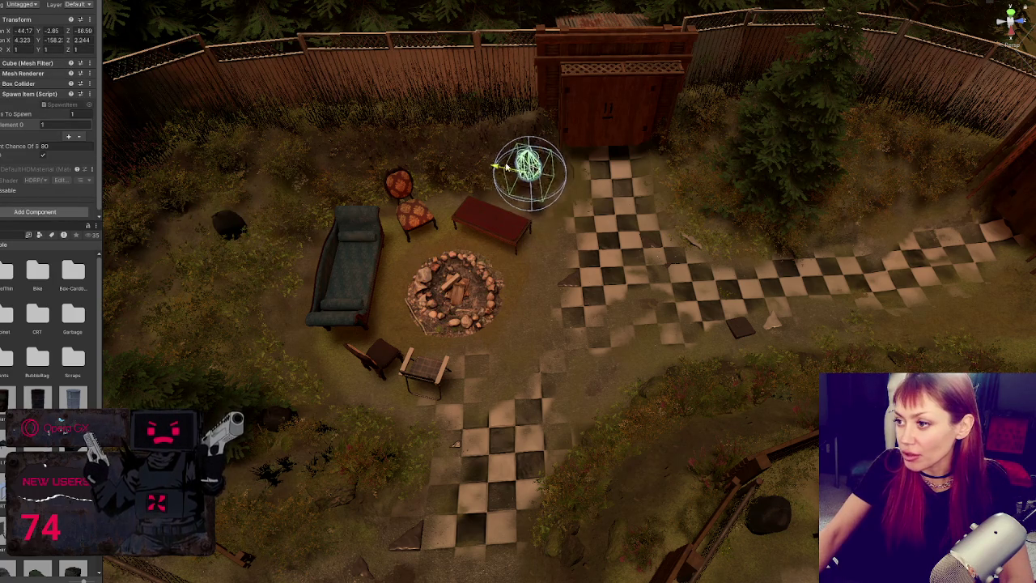
key(f)
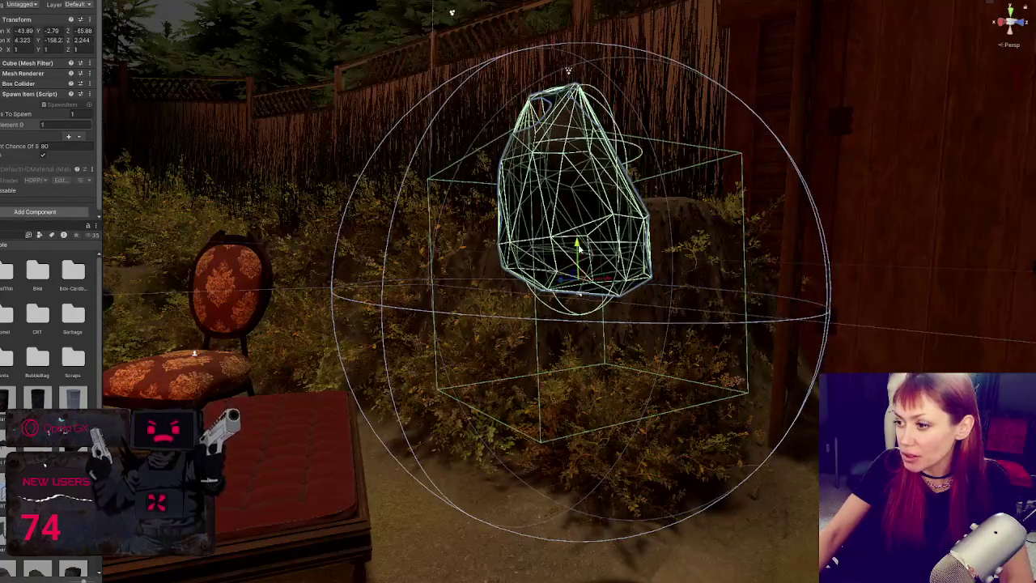
drag(577, 288, 579, 498)
key(f)
key(e)
mouse_move(578, 429)
mouse_down()
mouse_move(623, 437)
mouse_move(587, 441)
mouse_move(666, 370)
mouse_move(506, 365)
mouse_move(505, 317)
mouse_move(715, 412)
mouse_move(578, 395)
mouse_move(544, 436)
mouse_up()
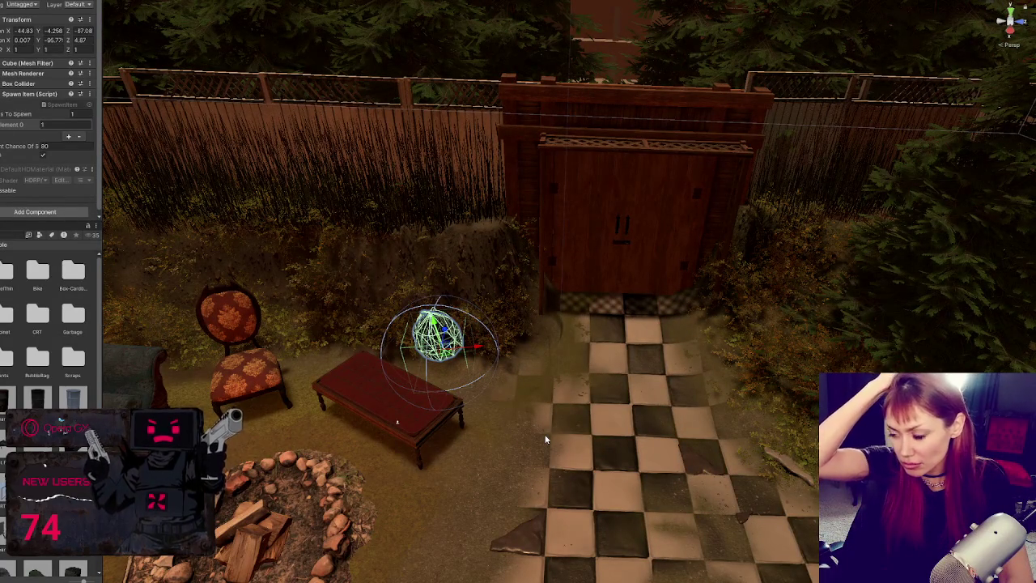
Shift the spawn marker beside the bushes right of the checkered path and rotate it
mouse_move(555, 357)
mouse_down()
mouse_move(688, 284)
mouse_move(636, 277)
mouse_move(654, 351)
mouse_move(695, 412)
mouse_up()
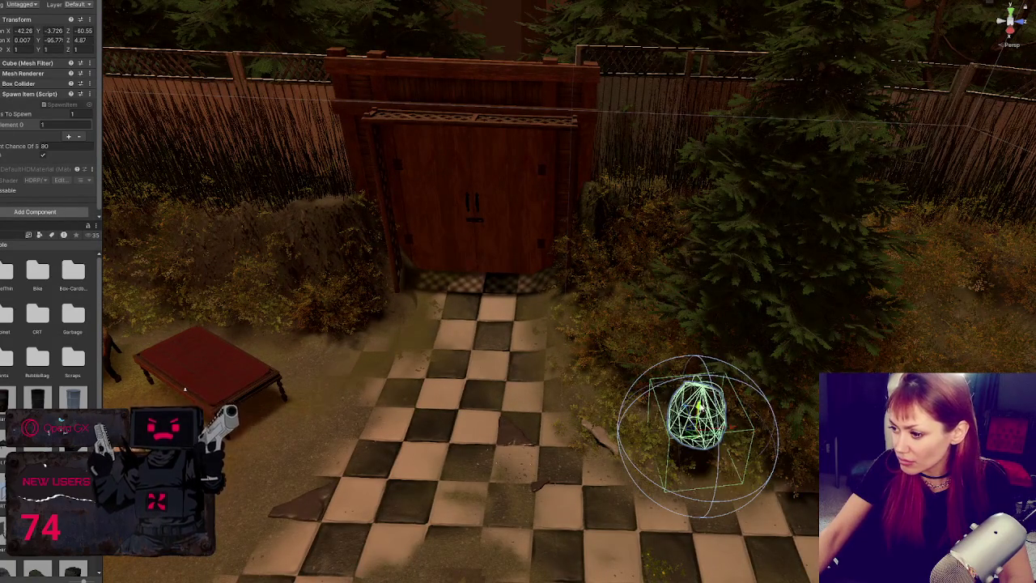
key(f)
mouse_move(739, 391)
mouse_down()
mouse_move(578, 311)
mouse_move(635, 313)
mouse_move(575, 299)
mouse_up()
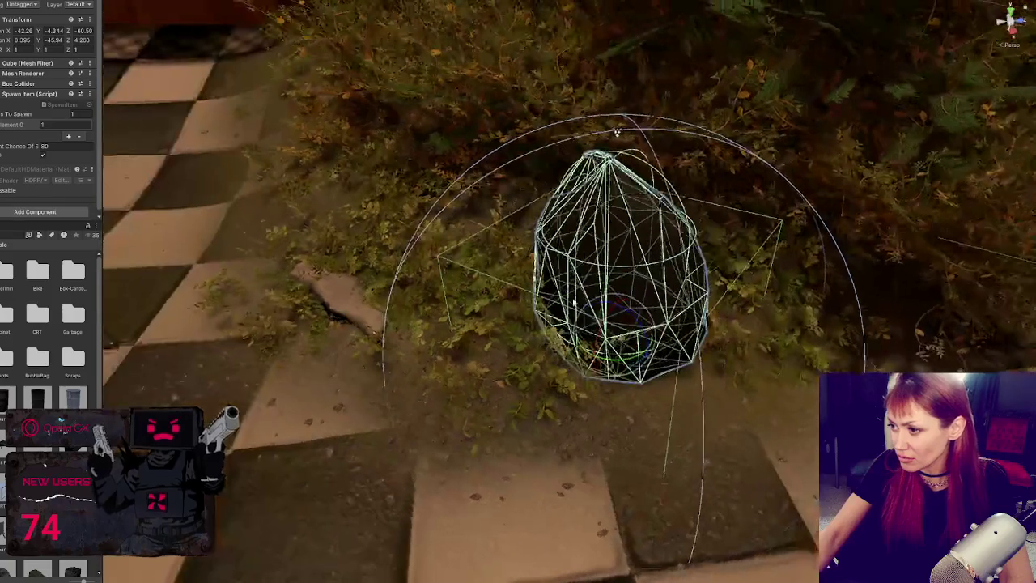
mouse_move(654, 333)
mouse_down()
mouse_move(701, 308)
mouse_move(639, 337)
mouse_move(637, 323)
mouse_move(785, 316)
mouse_move(364, 338)
mouse_move(412, 240)
mouse_up()
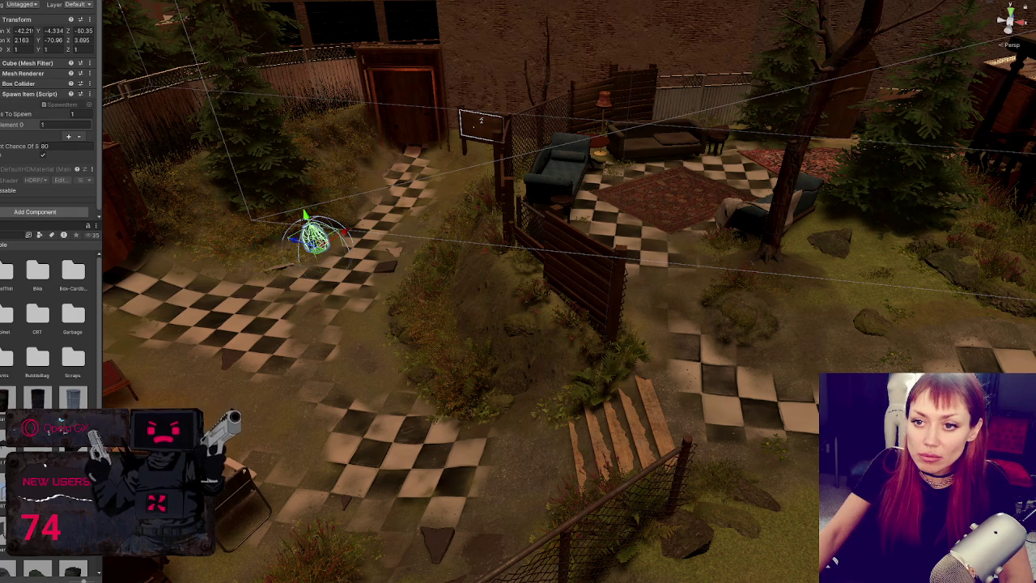
Select the other spawn marker and set its Position X, Y, Z to 0
click(619, 139)
click(939, 131)
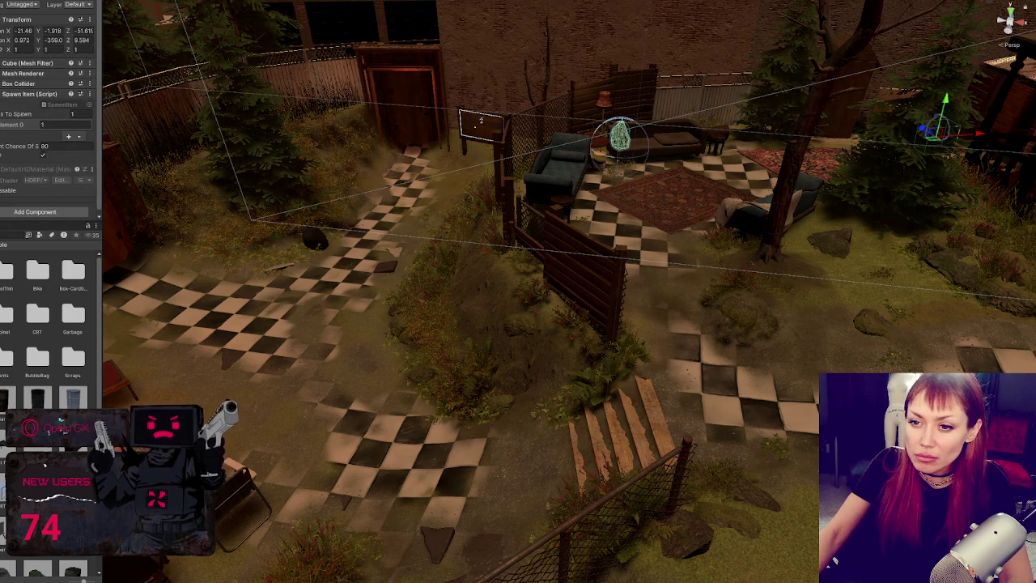
click(619, 139)
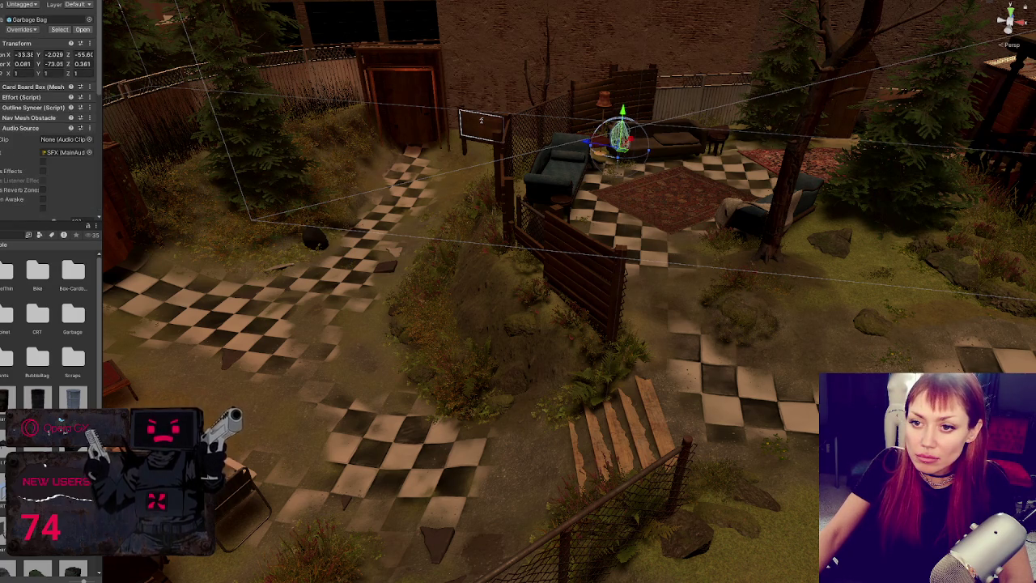
click(939, 131)
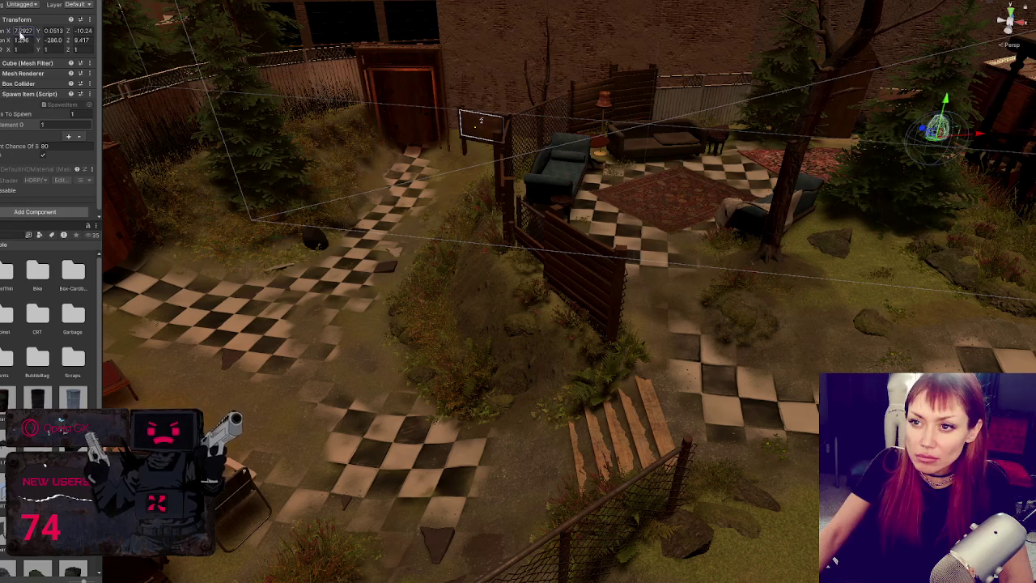
text(0)
key(Tab)
text(0)
key(Tab)
text(0)
text(0)
key(Tab)
text(0)
key(Tab)
text(0)
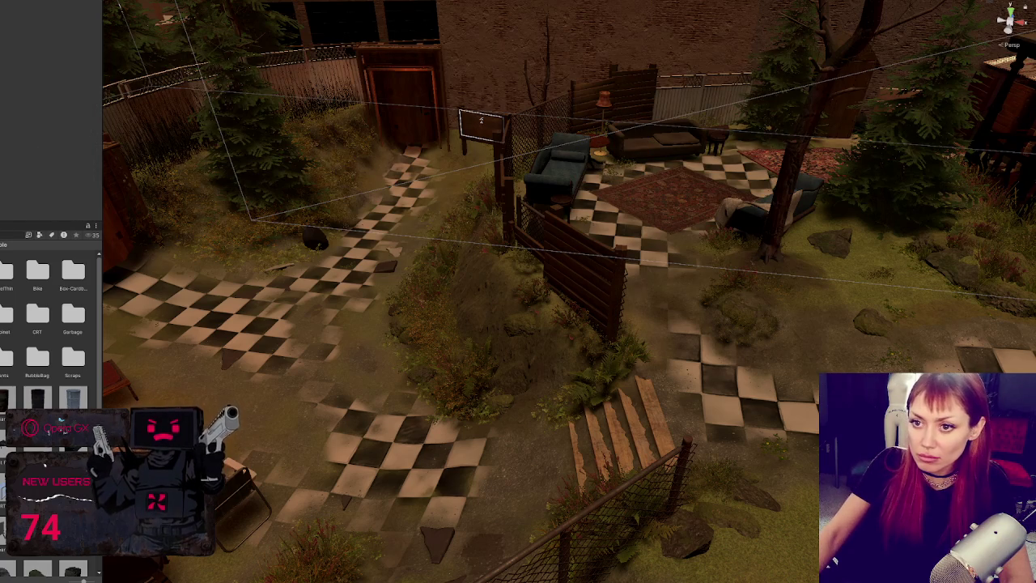
Select all the garden's garbage bag props, using selection undo/redo, so their Audio Source gizmos show
click(938, 129)
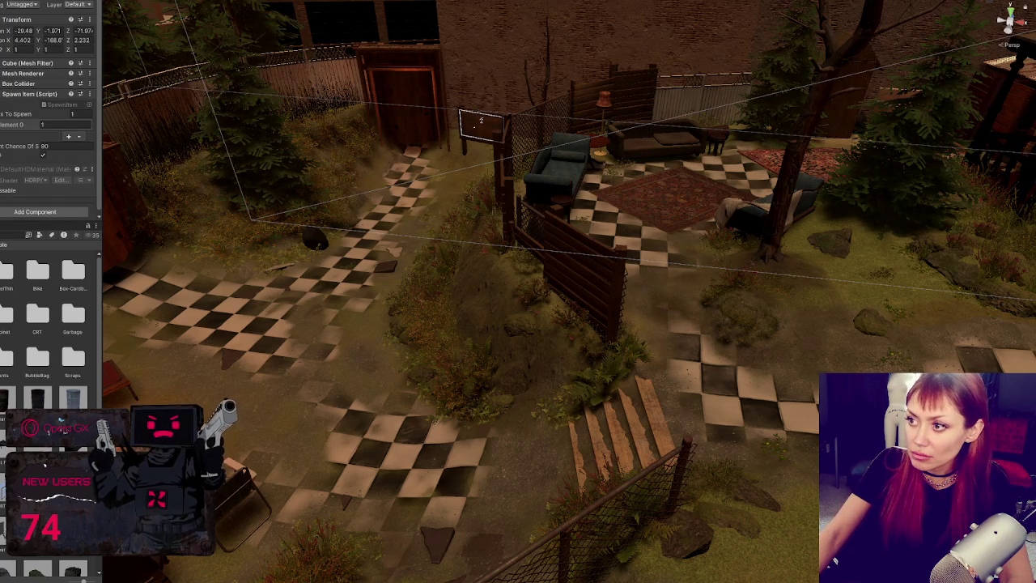
key(f)
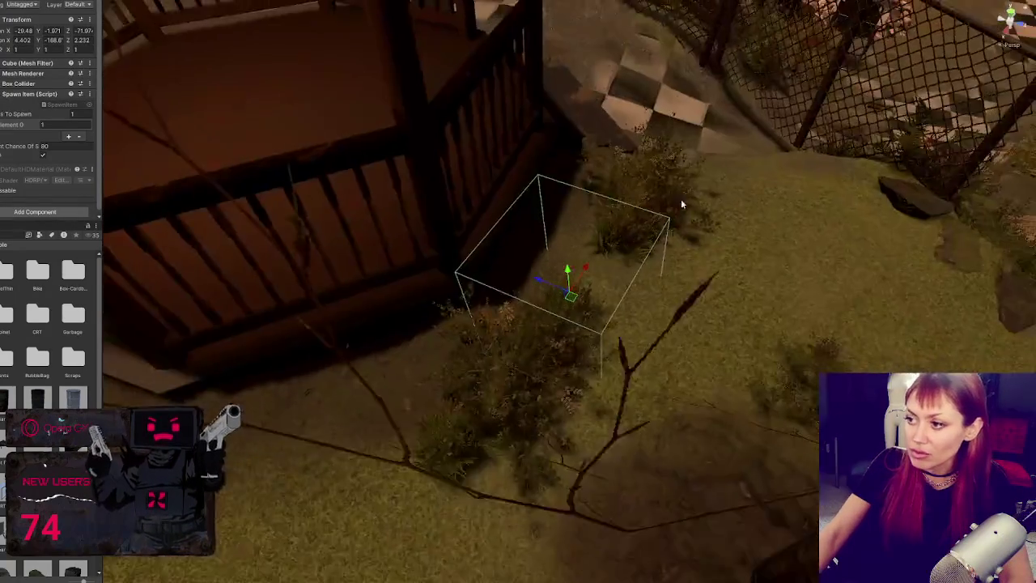
scroll(676, 219, down, 10)
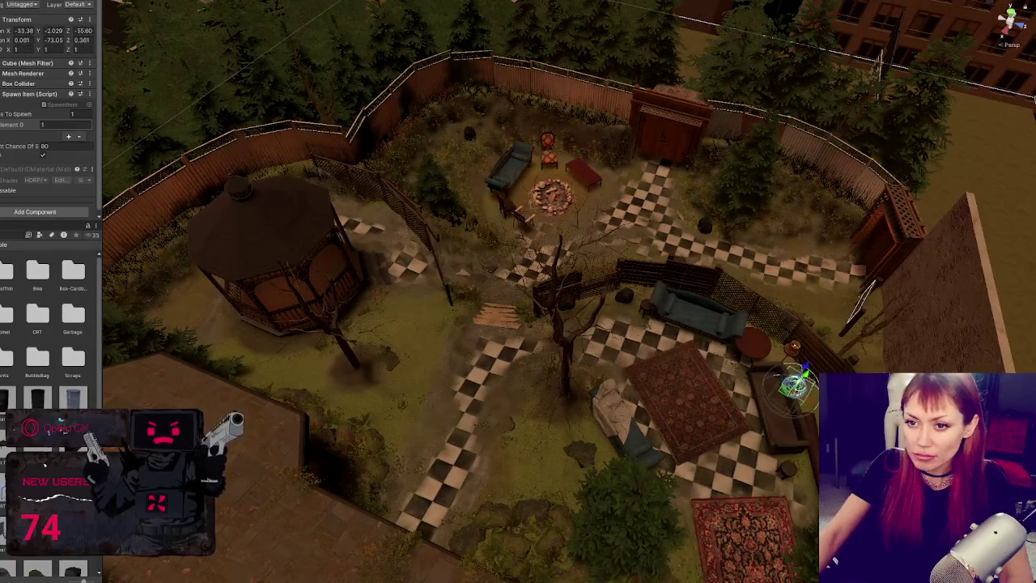
key(ctrl+z)
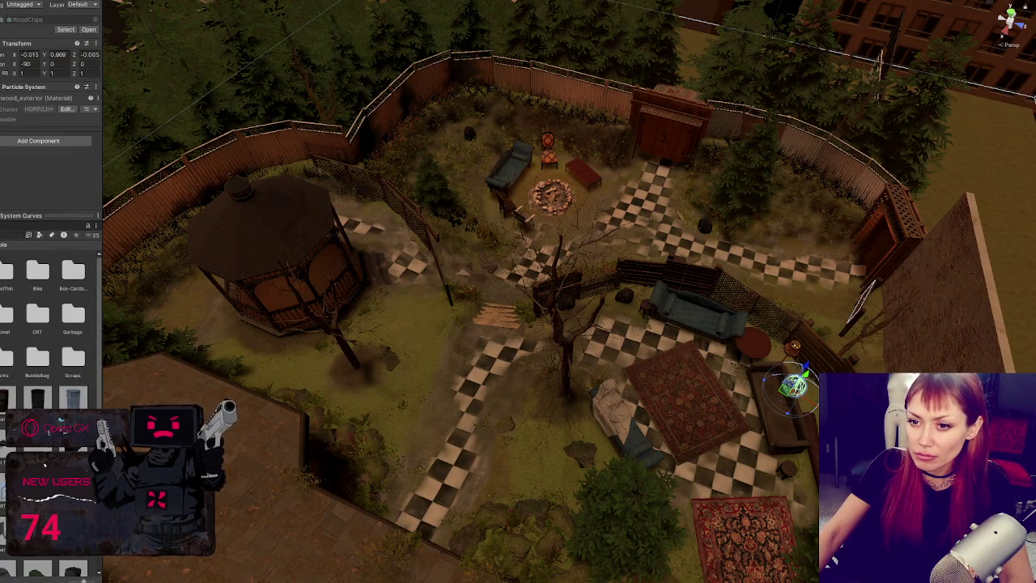
key(ctrl+y)
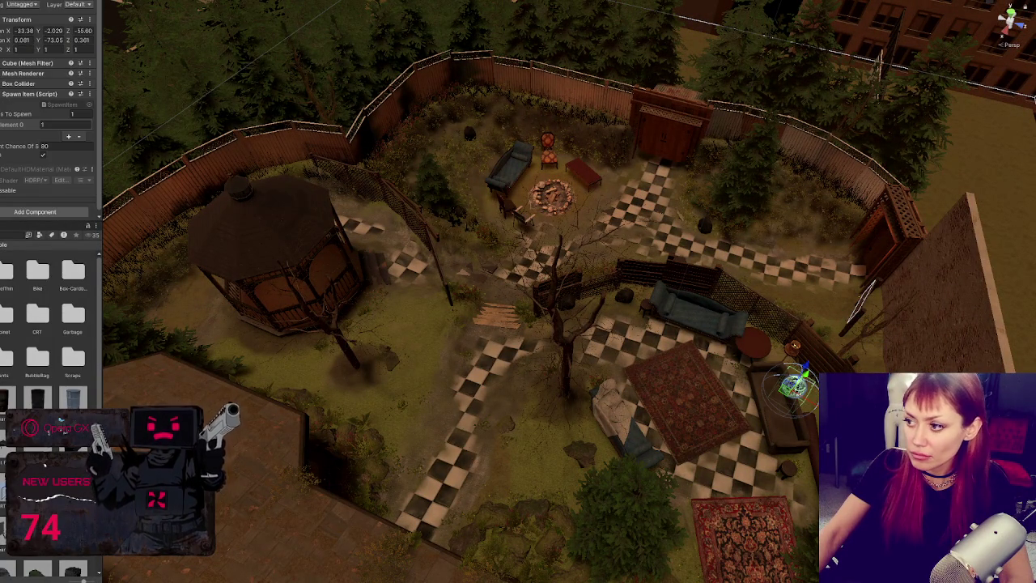
key(ctrl+z)
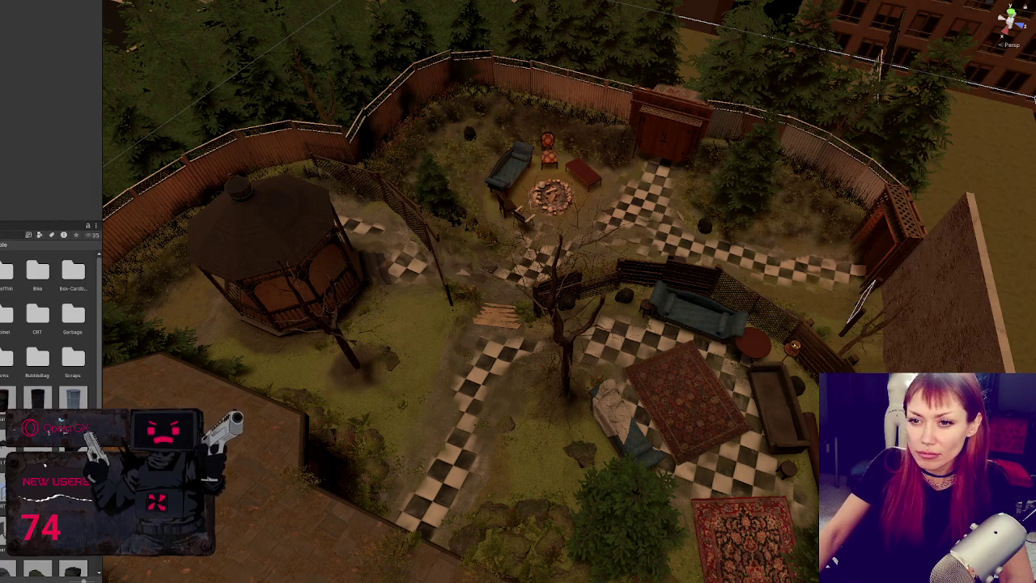
key(ctrl+y)
key(ctrl+y)
key(ctrl+y)
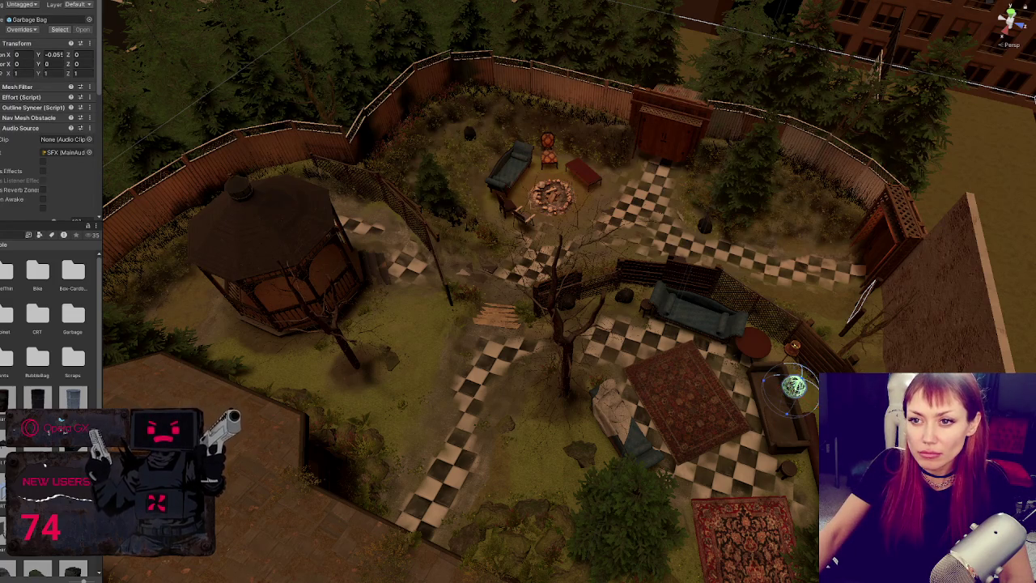
key(ctrl+y)
key(ctrl+y)
key(ctrl+y)
key(ctrl+y)
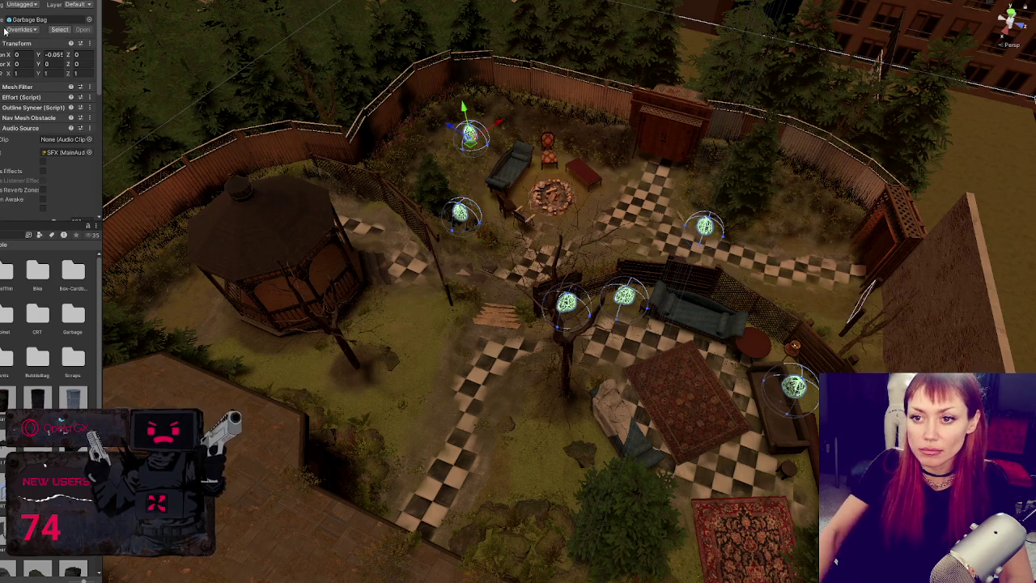
Set Spawn Item's Chance Of Spawn to 40 on all item spawner cubes
key(ctrl+z)
key(ctrl+z)
key(ctrl+z)
key(ctrl+z)
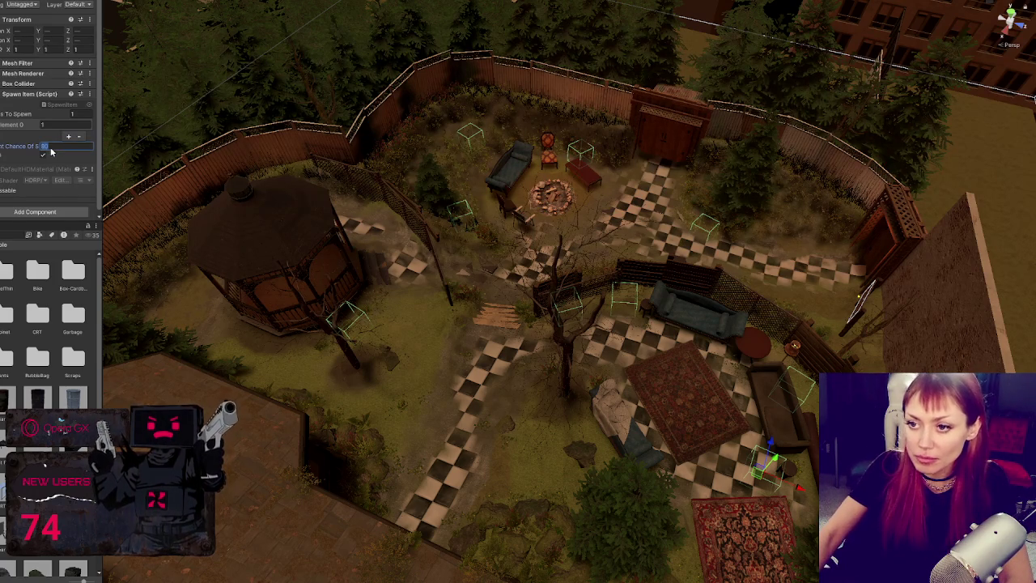
text(40)
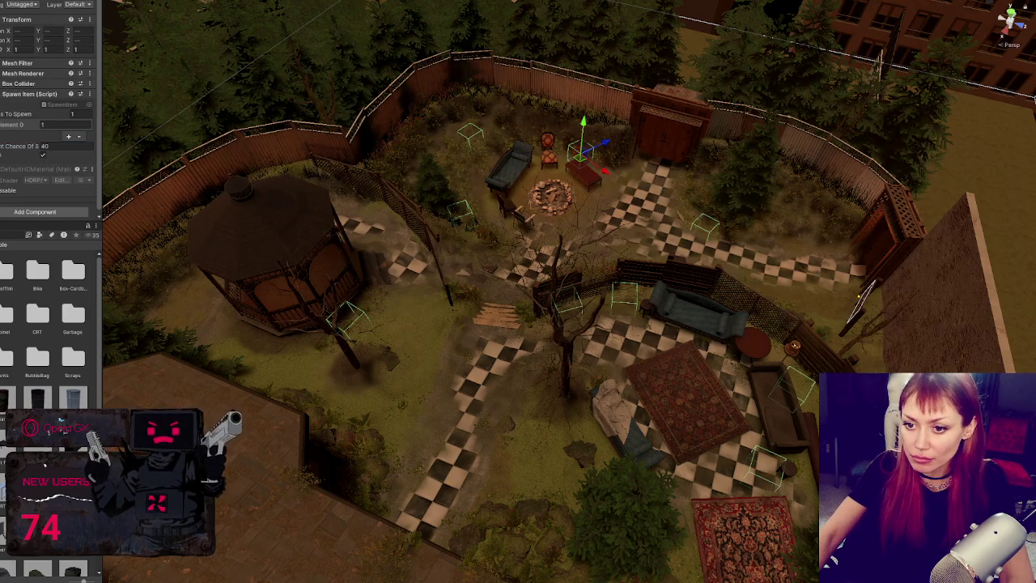
scroll(49, 324, down, 5)
click(42, 356)
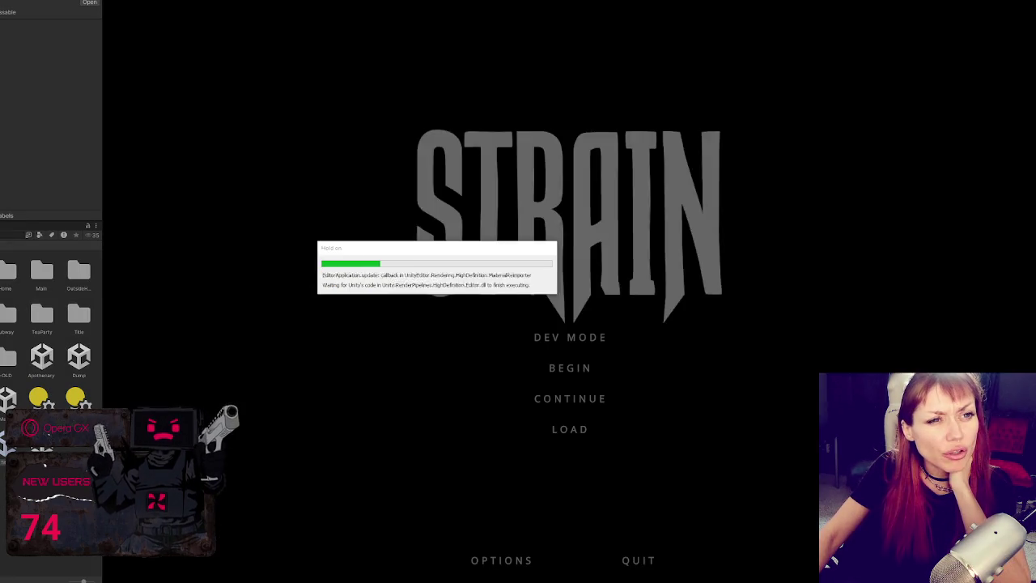
Start the game in DEV MODE from the STRAIN title screen
click(566, 333)
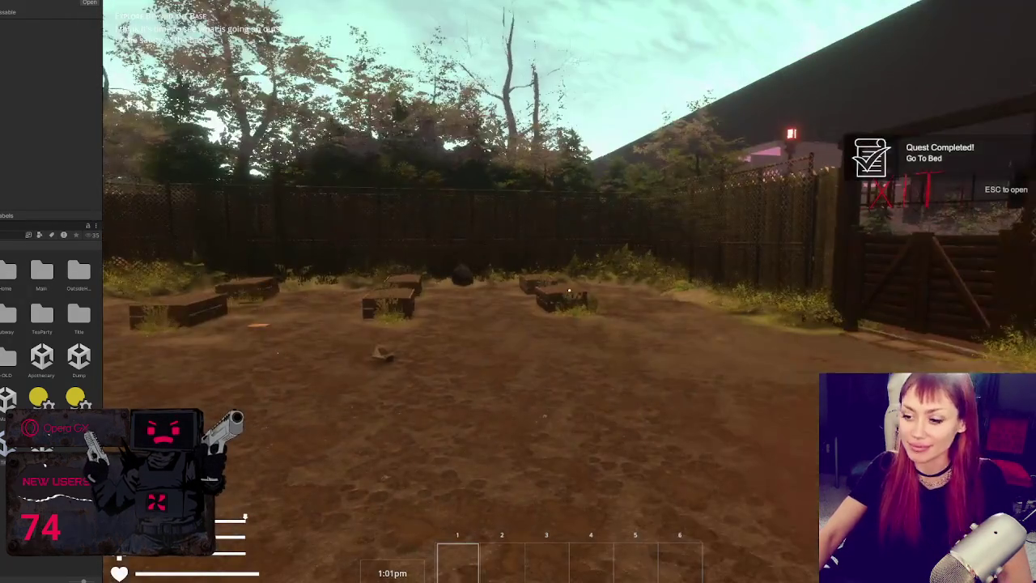
Walk the player out through the wooden gate and down the flooded alley to the grey gate
click(568, 290)
key(w)
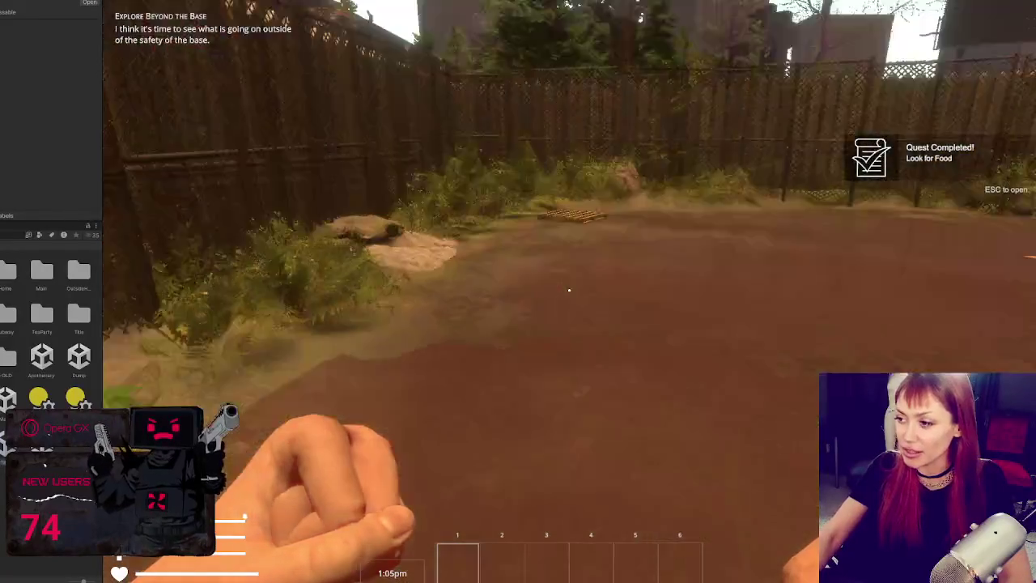
key(w)
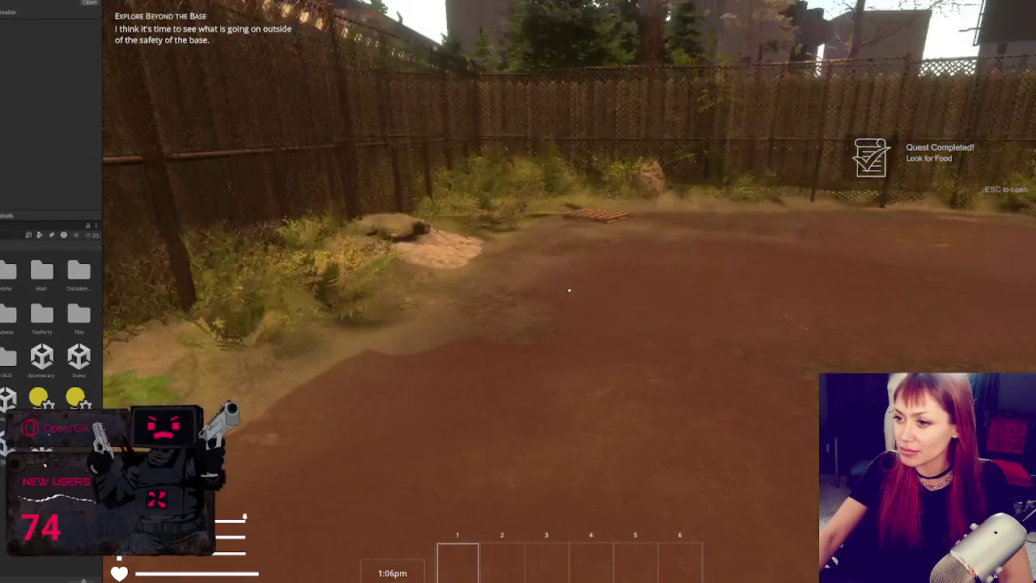
key(w)
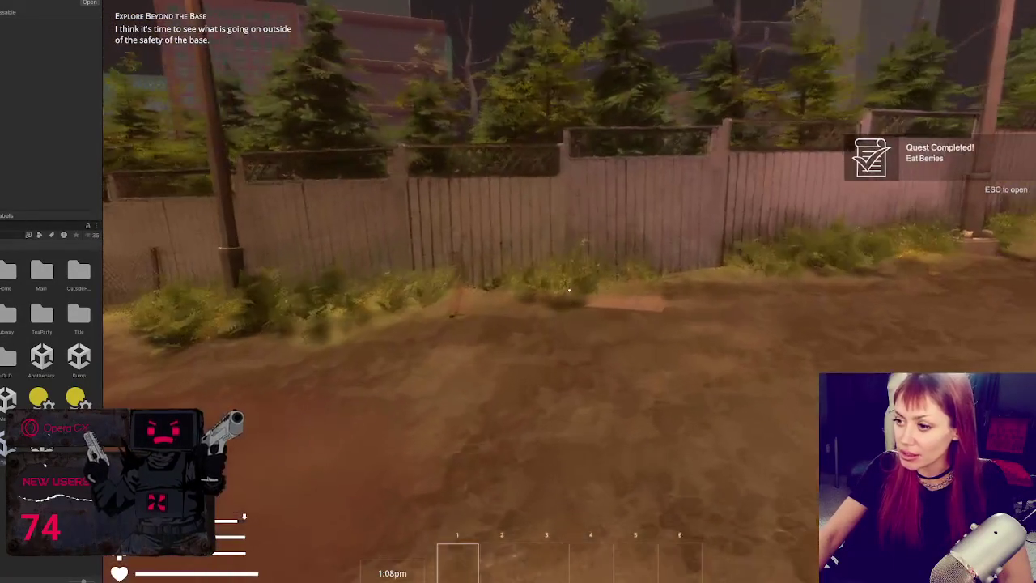
key(w)
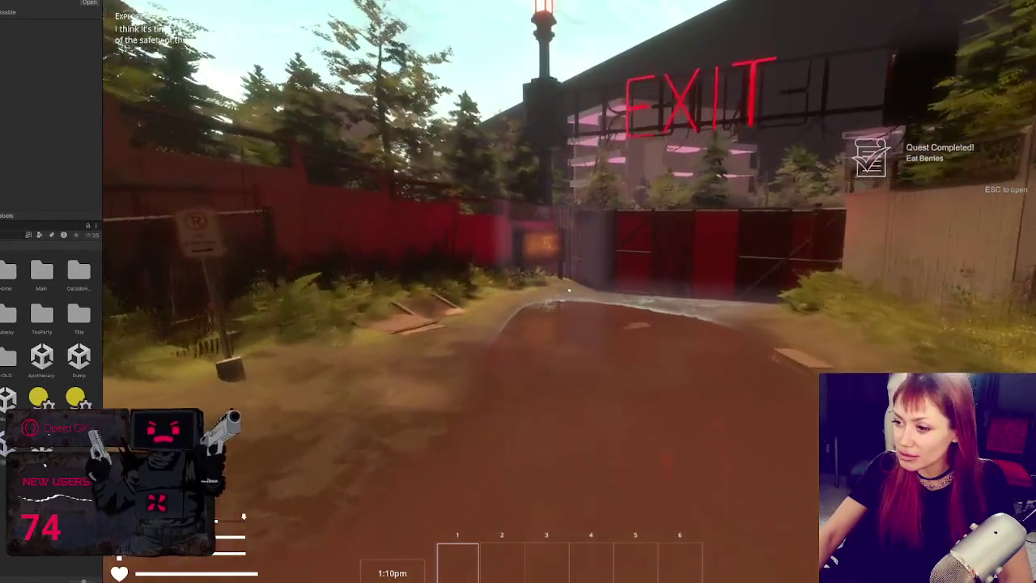
key(w)
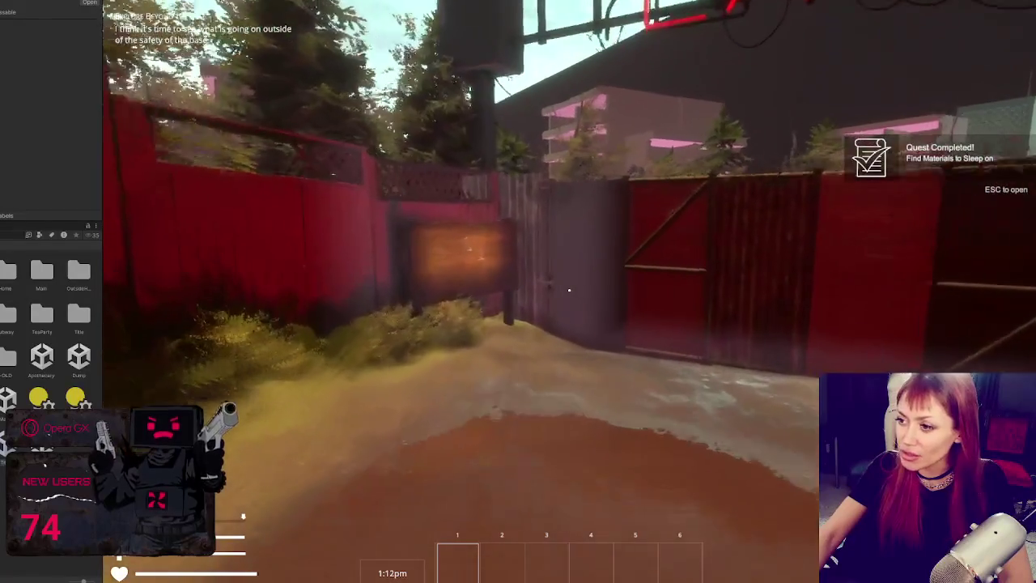
Look around at the sign, then walk through the grey gate into the garden
key(s)
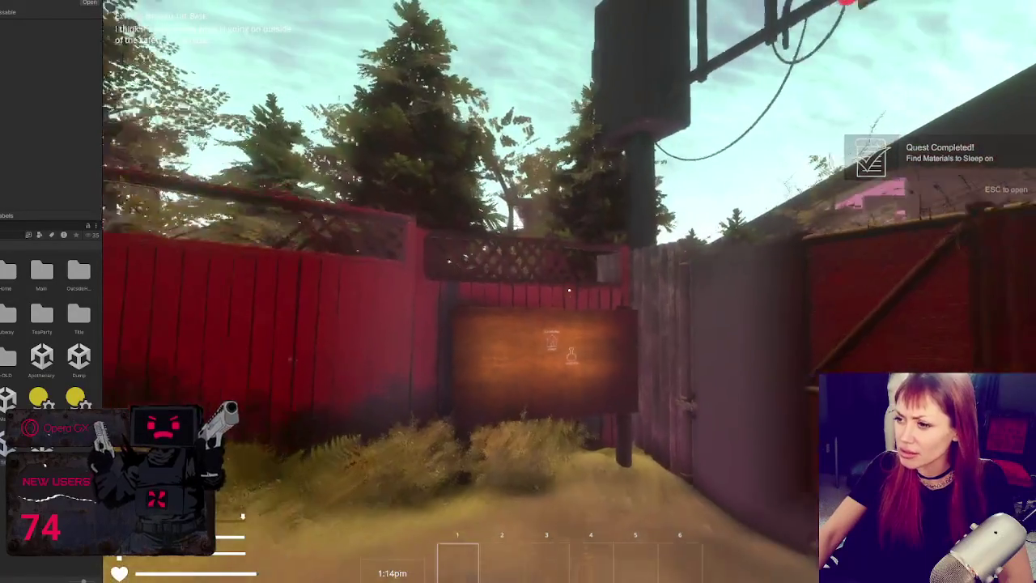
key(s)
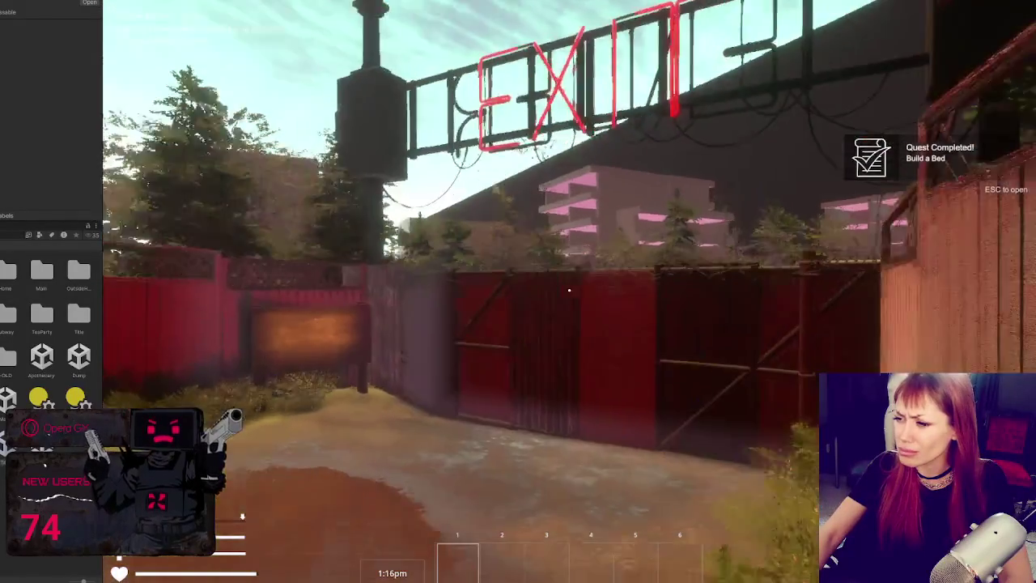
key(w)
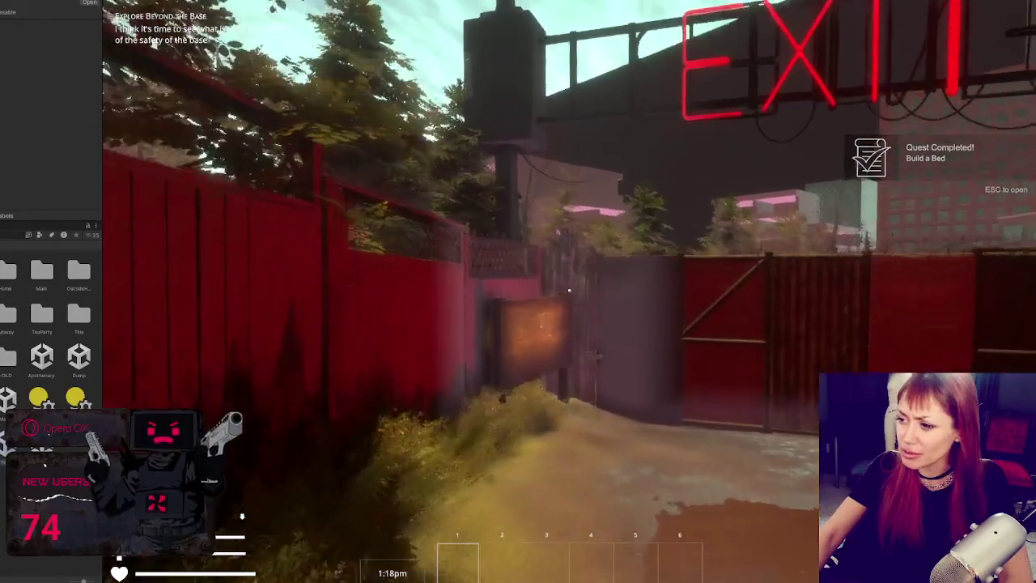
key(w)
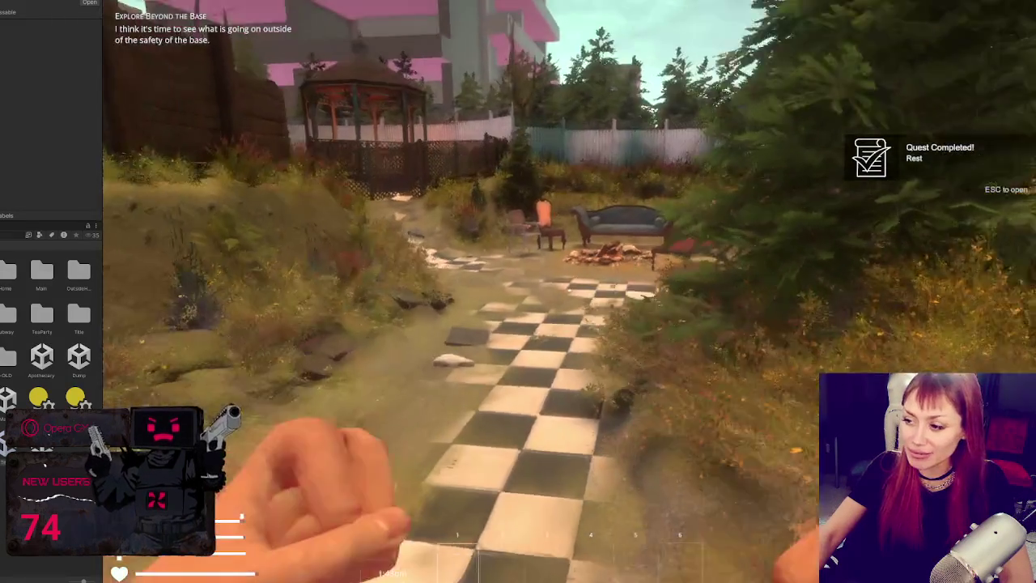
Walk the checkered path past the fire pit to the red door and dirt mound
key(w)
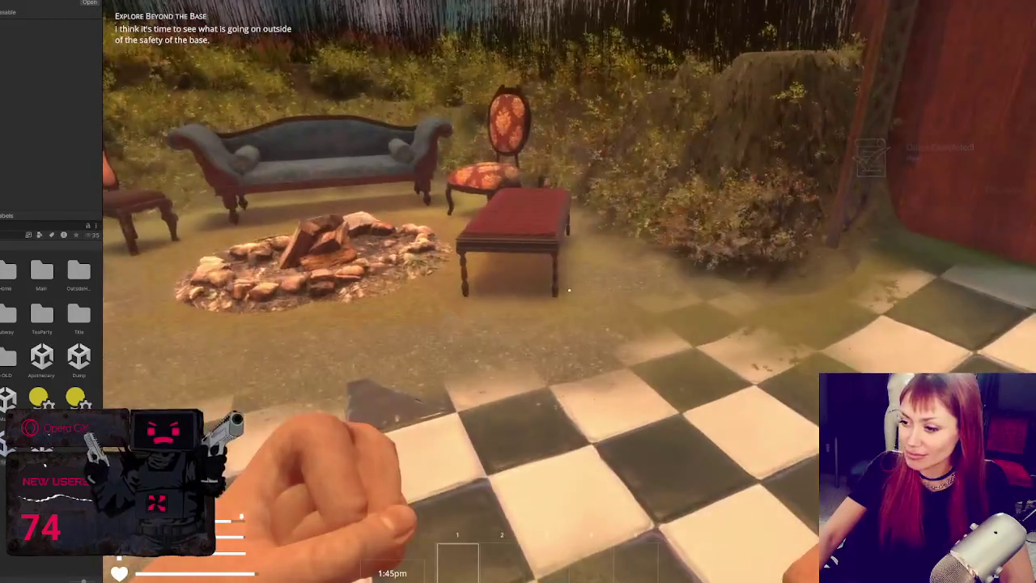
key(w)
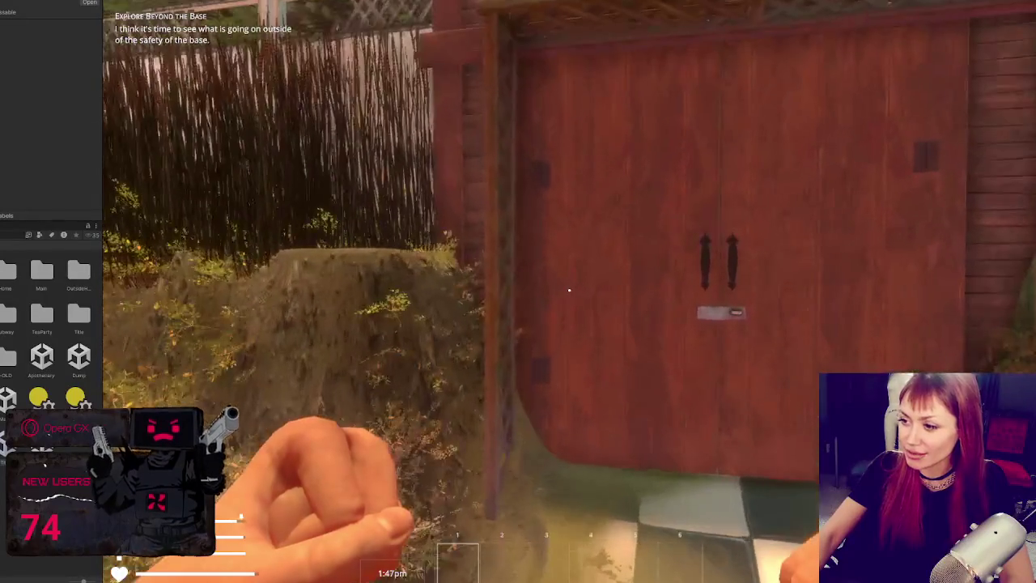
key(w)
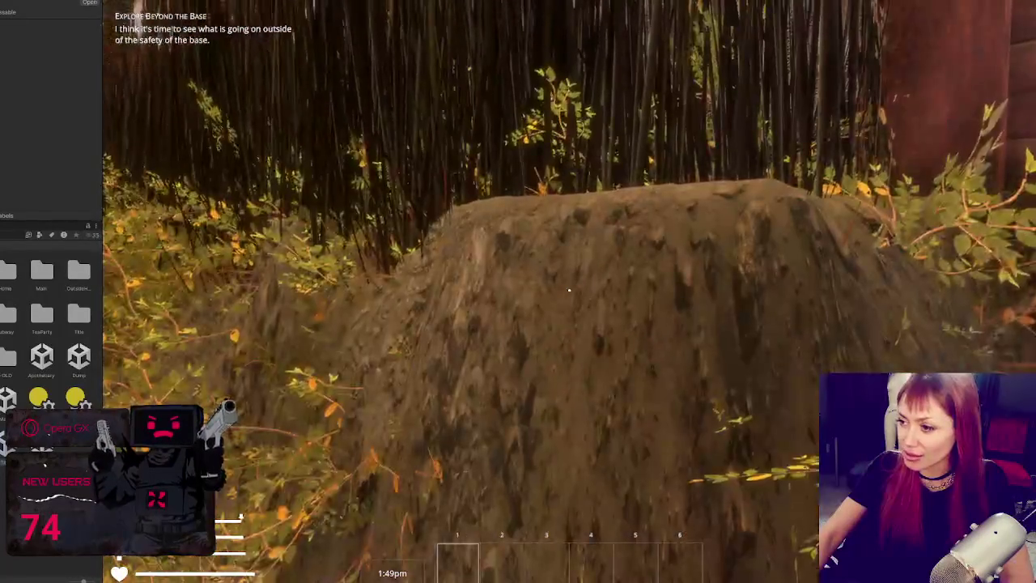
key(s)
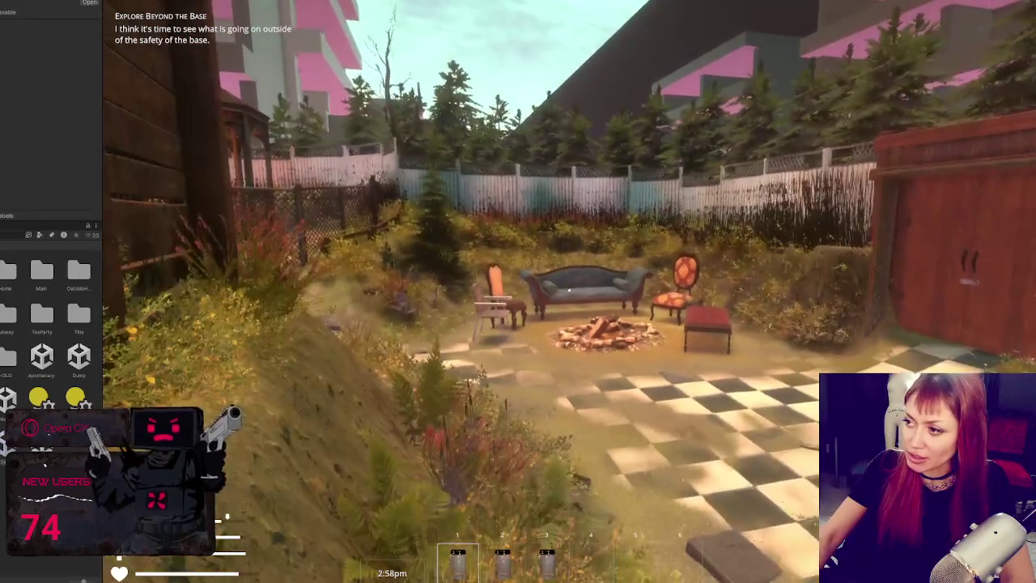
Walk past the sofa to the red-framed door and sign, then pause and exit Play mode
key(w)
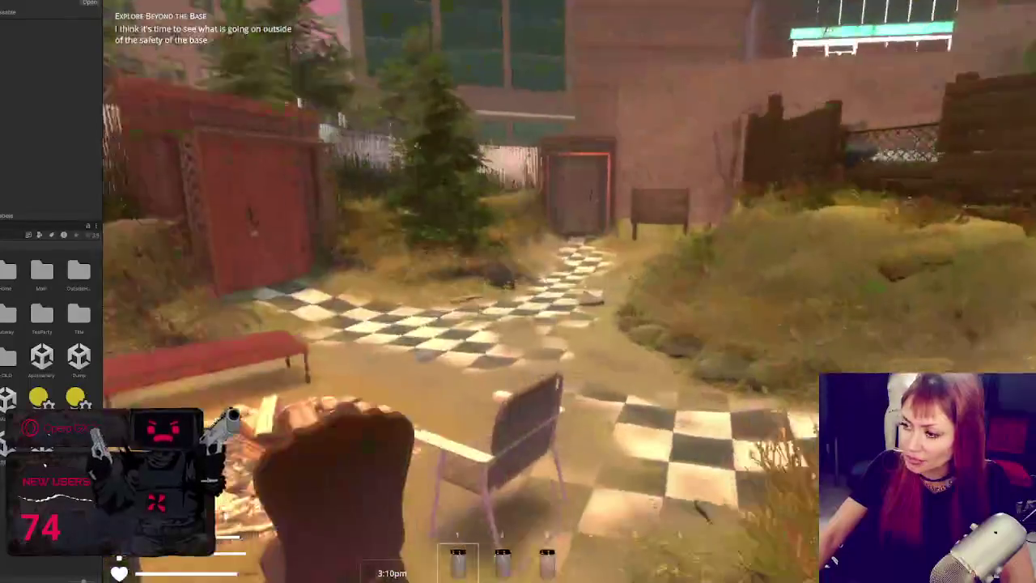
key(w)
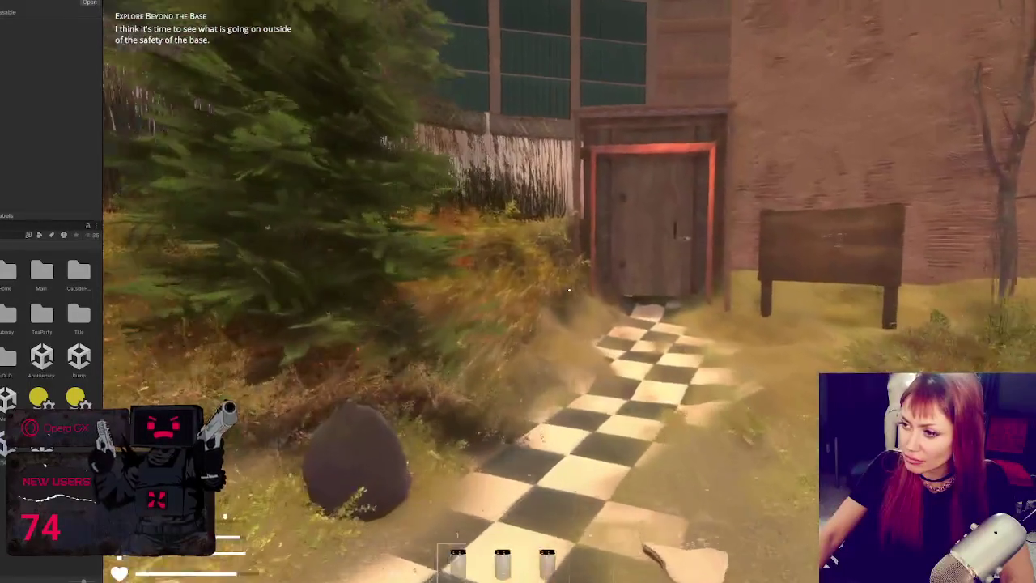
key(w)
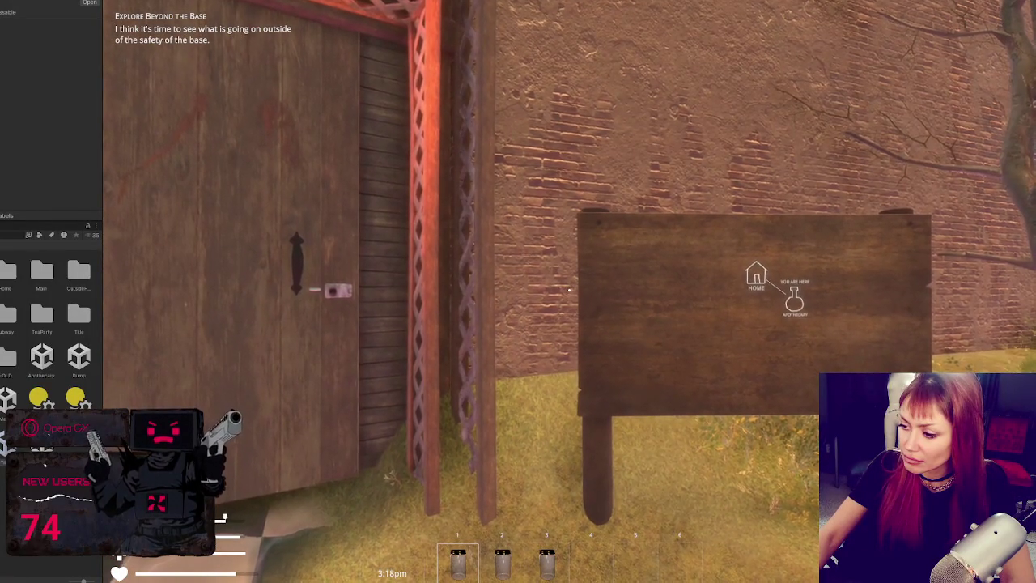
key(Escape)
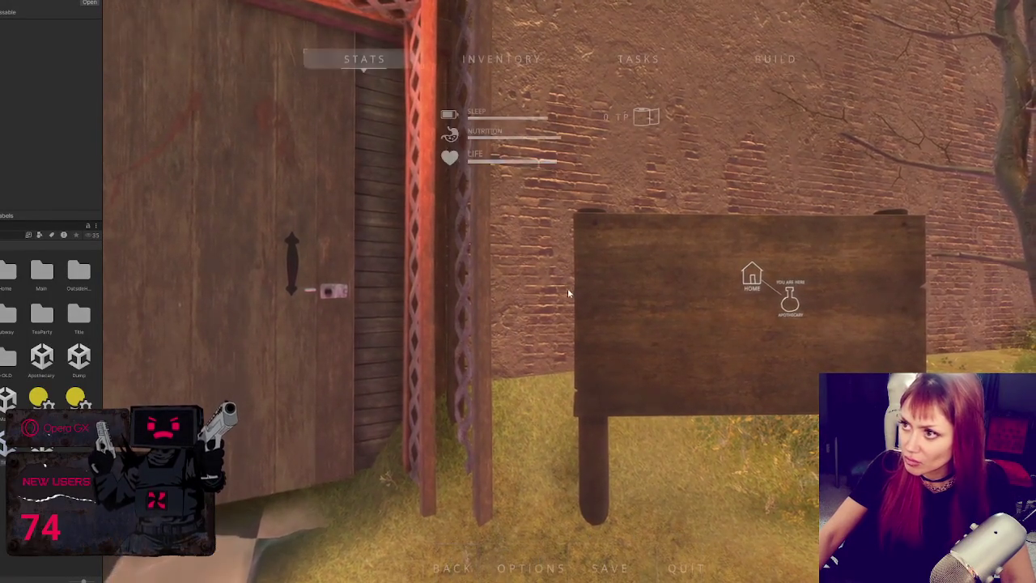
key(ctrl+p)
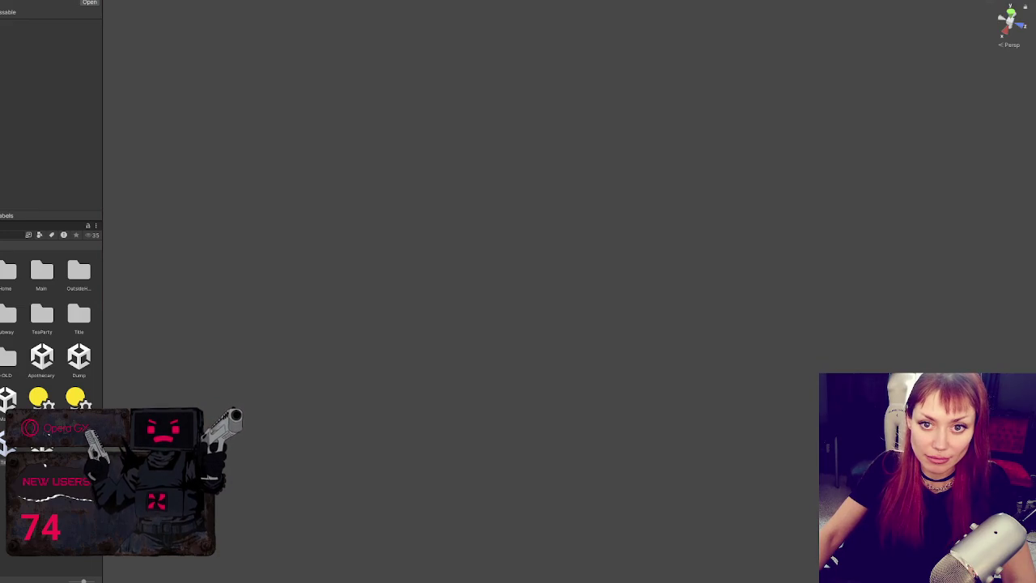
click(6, 398)
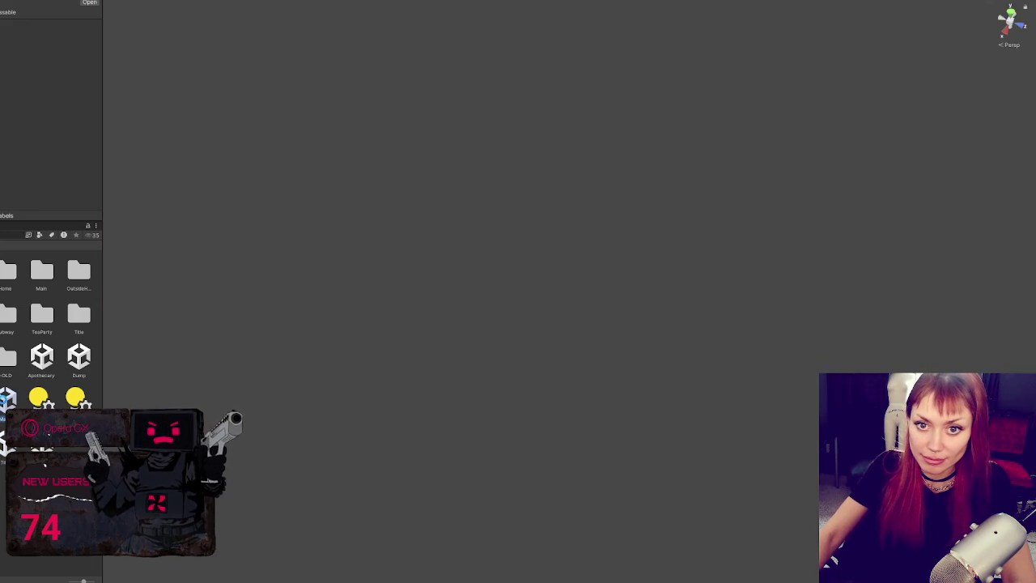
double_click(6, 398)
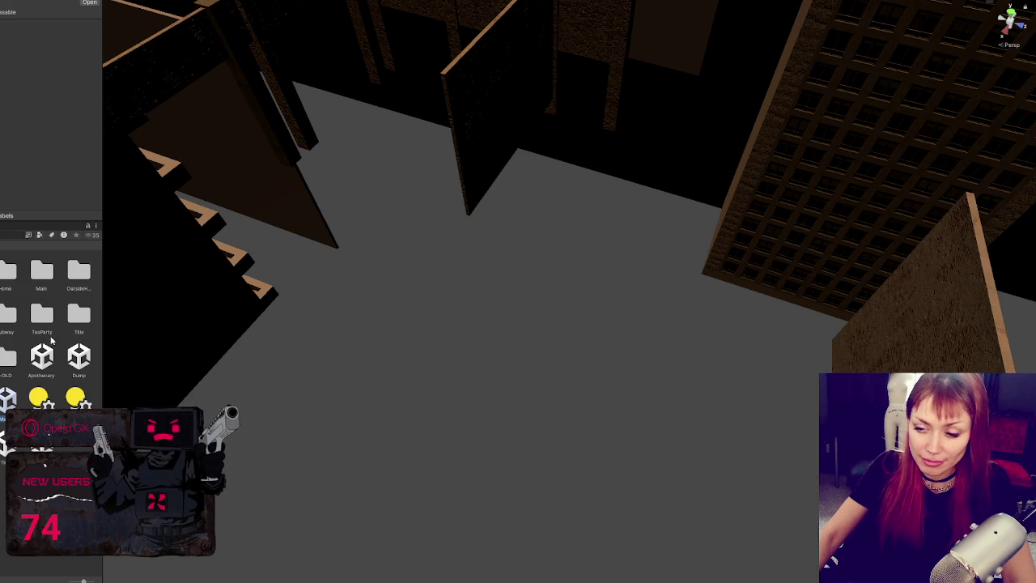
right_click(48, 360)
click(129, 152)
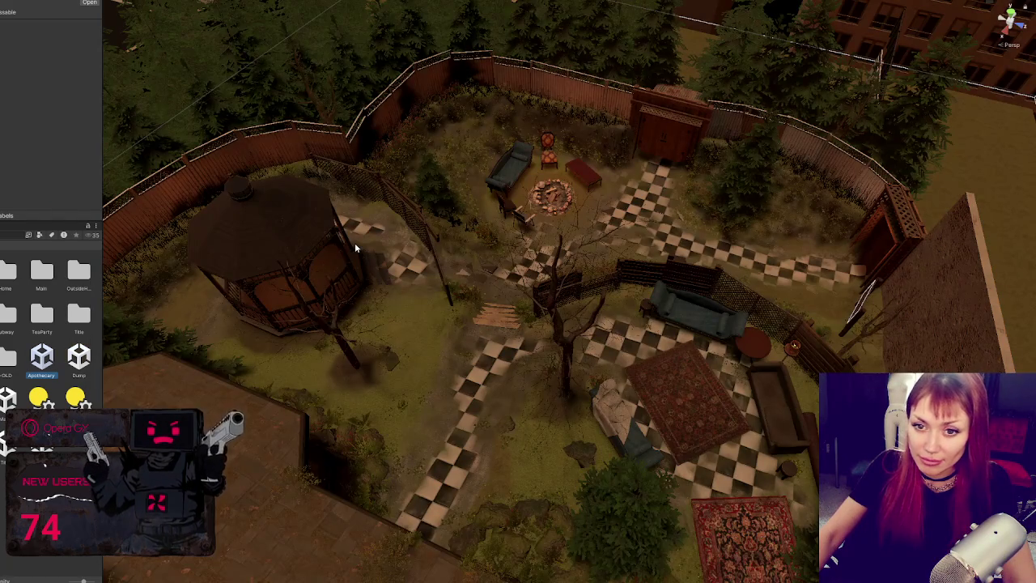
scroll(440, 235, up, 5)
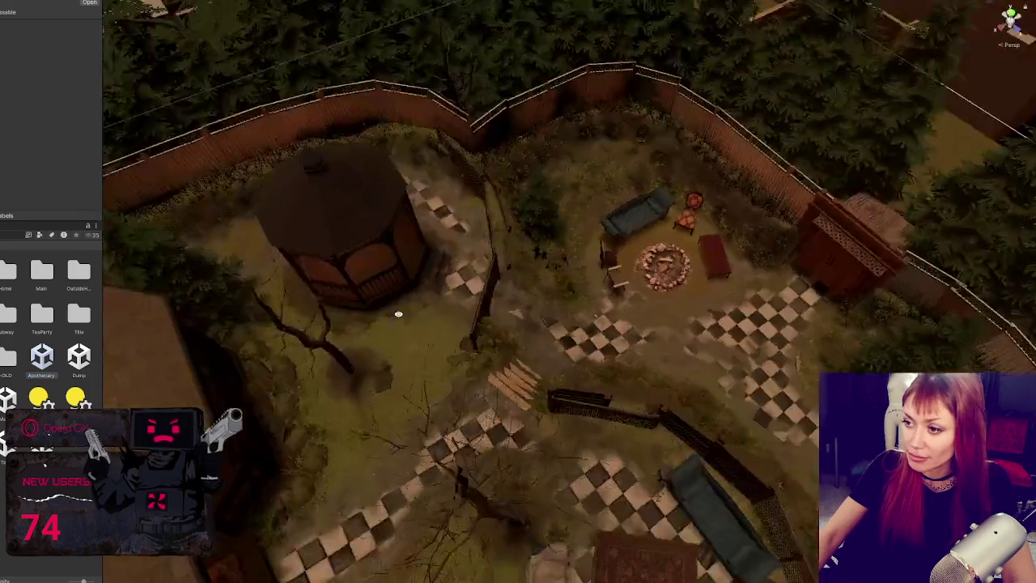
drag(398, 313, 480, 287)
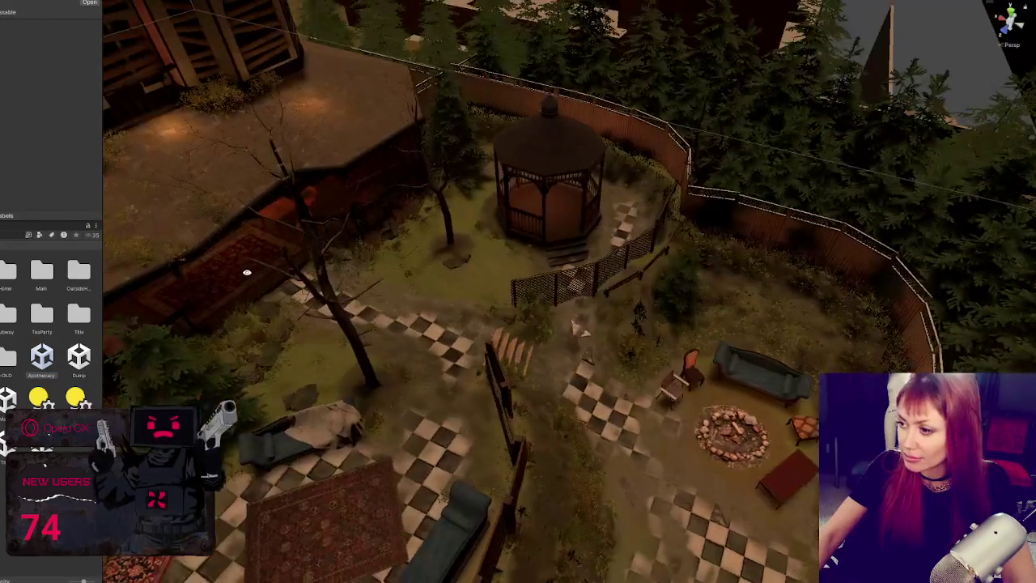
scroll(248, 307, up, 5)
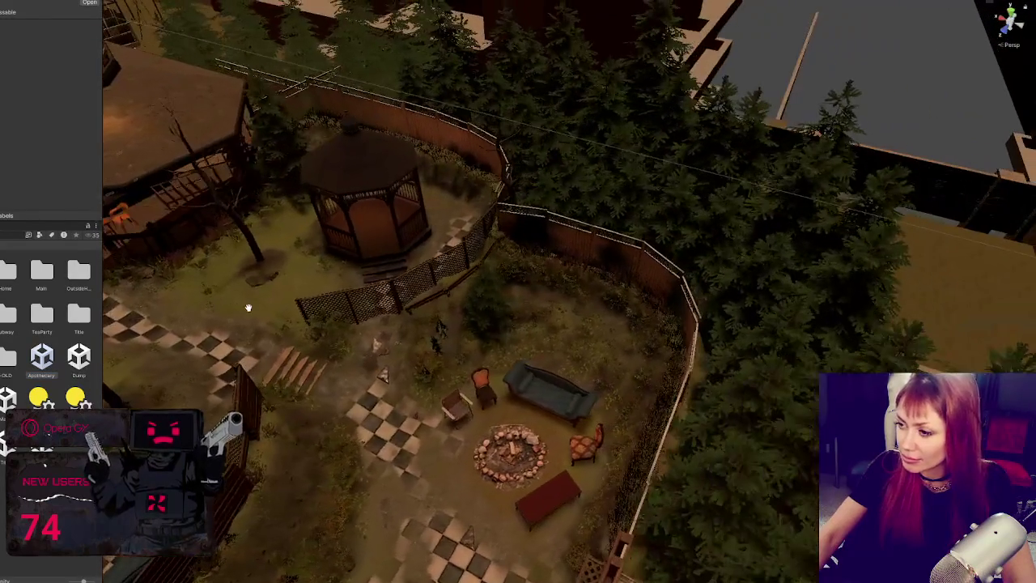
scroll(249, 307, up, 5)
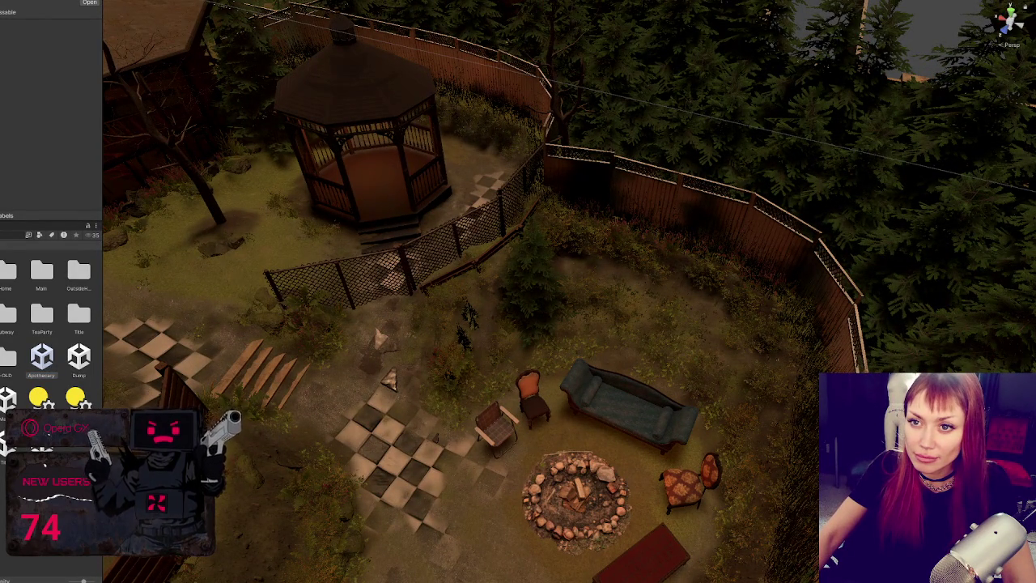
key(ctrl+a)
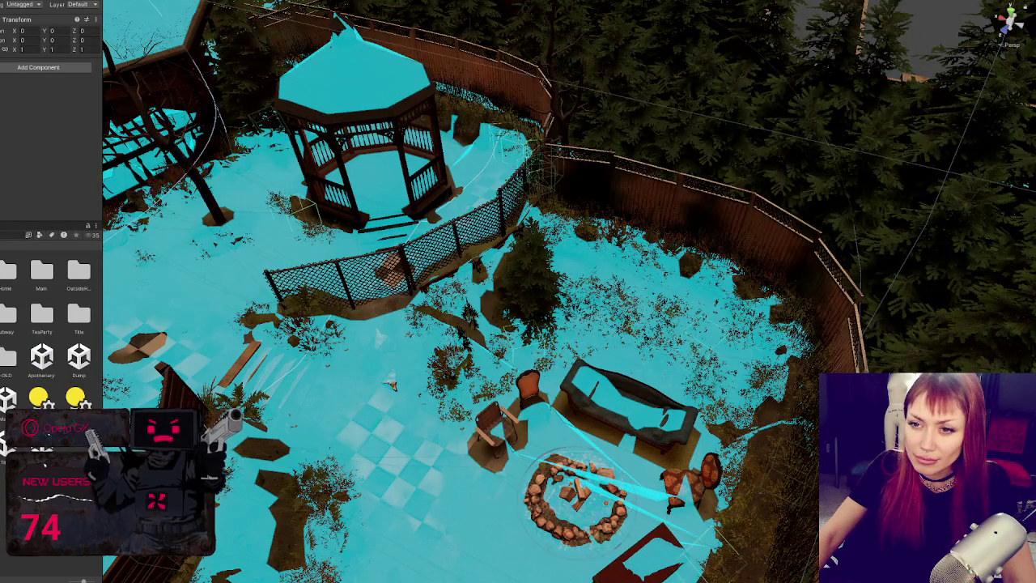
key(ctrl+z)
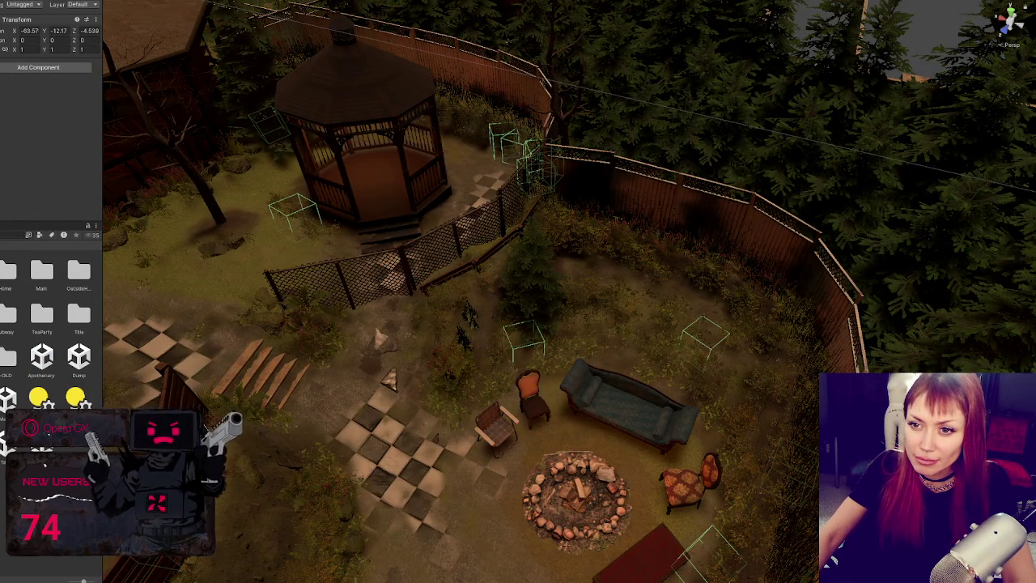
click(414, 349)
key(f)
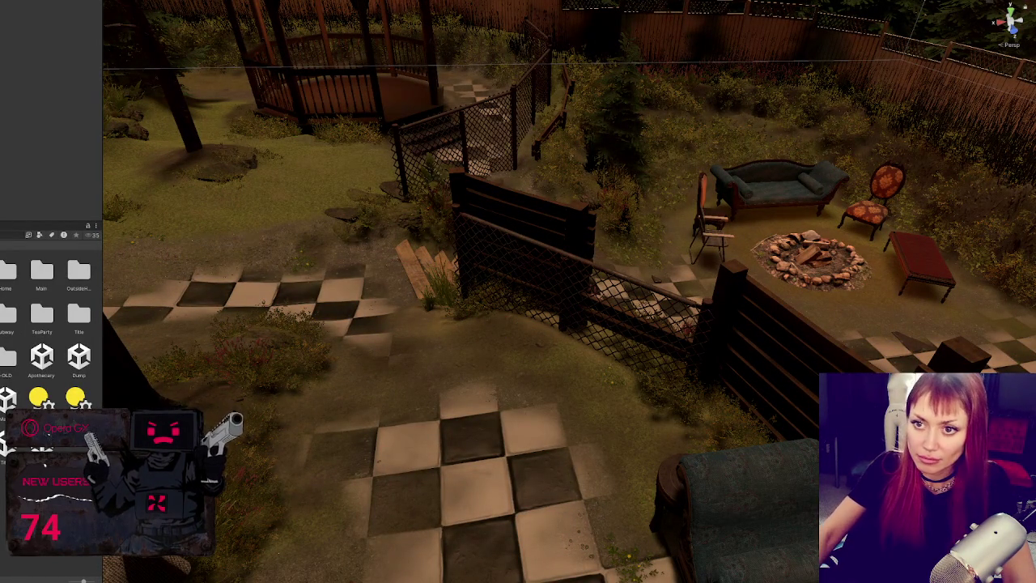
mouse_move(407, 273)
mouse_down()
mouse_move(400, 378)
mouse_move(607, 453)
mouse_move(649, 437)
mouse_move(619, 485)
mouse_move(714, 474)
mouse_move(651, 232)
mouse_move(682, 251)
mouse_up()
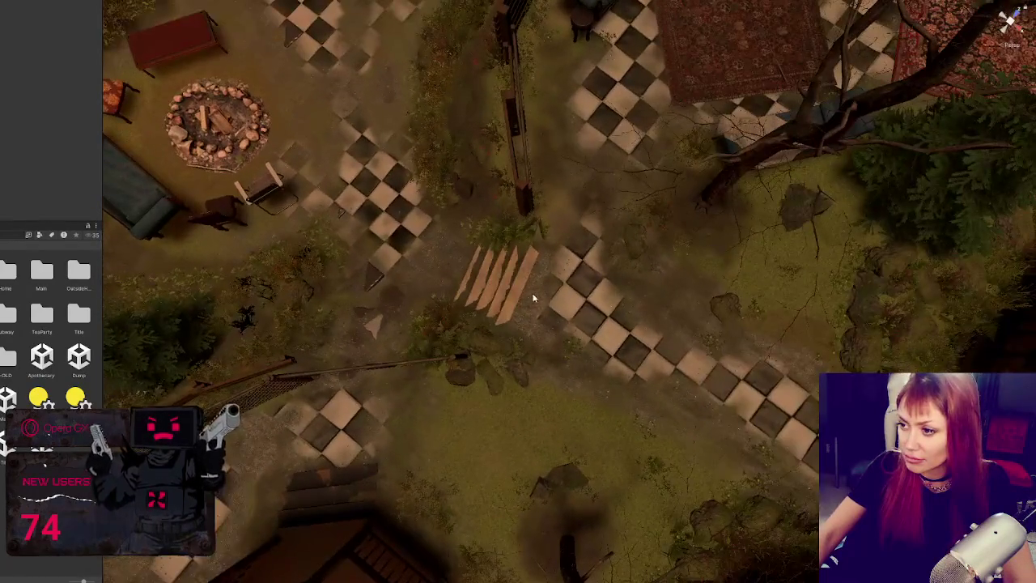
Rotate the Wooden Stairs a few degrees
click(506, 295)
key(e)
mouse_move(508, 316)
mouse_down()
mouse_move(509, 255)
mouse_move(753, 167)
mouse_move(229, 405)
mouse_up()
key(w)
key(e)
Frame the spawn cube near the sofa and search 'grass' in the Project panel
drag(415, 471, 611, 418)
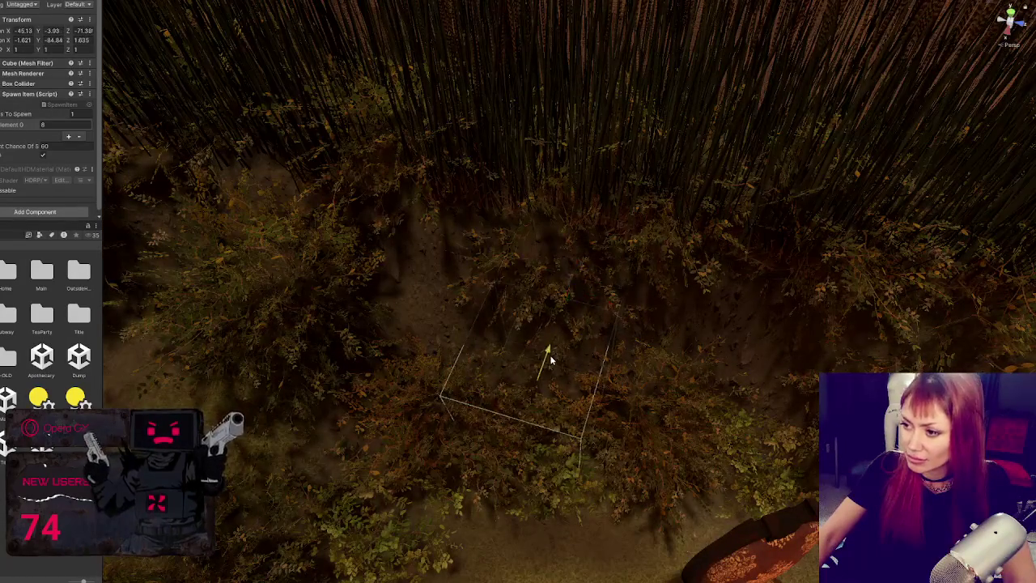
mouse_move(578, 261)
mouse_down()
mouse_move(560, 293)
mouse_move(437, 348)
mouse_move(173, 253)
mouse_up()
key(f)
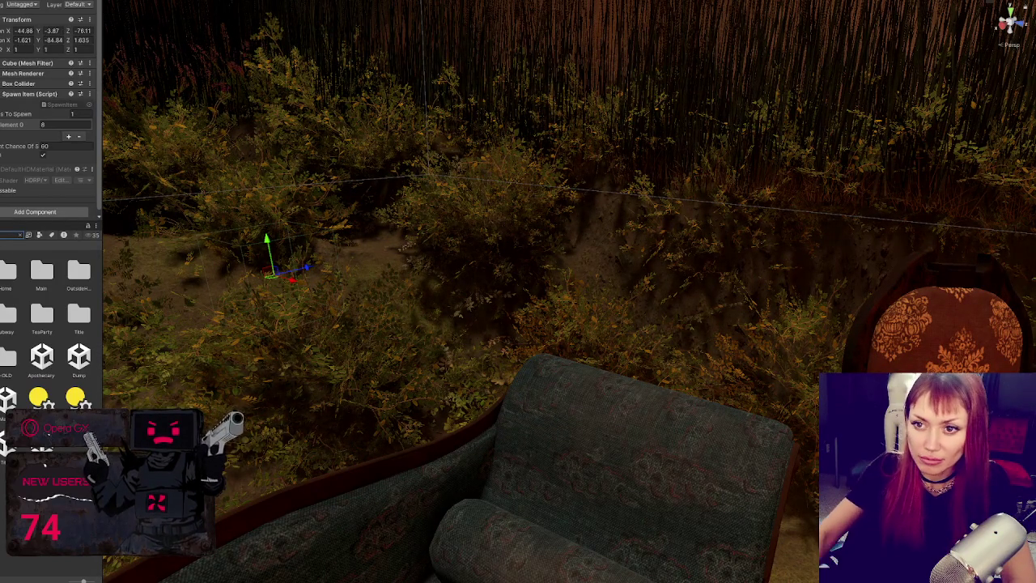
text(grass)
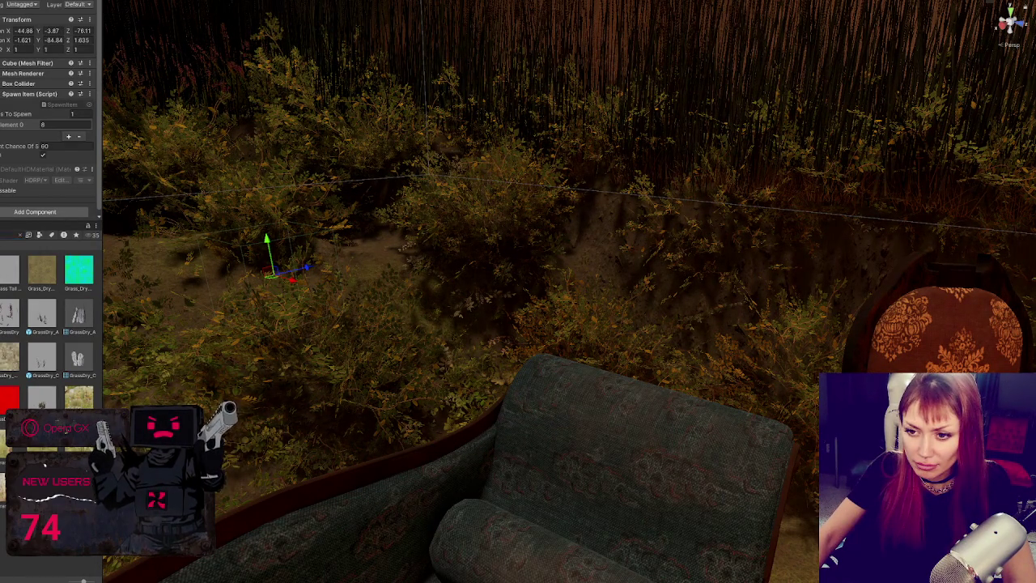
Add the GrassDry_B prefab and set its position to 0, 0, 0
click(9, 356)
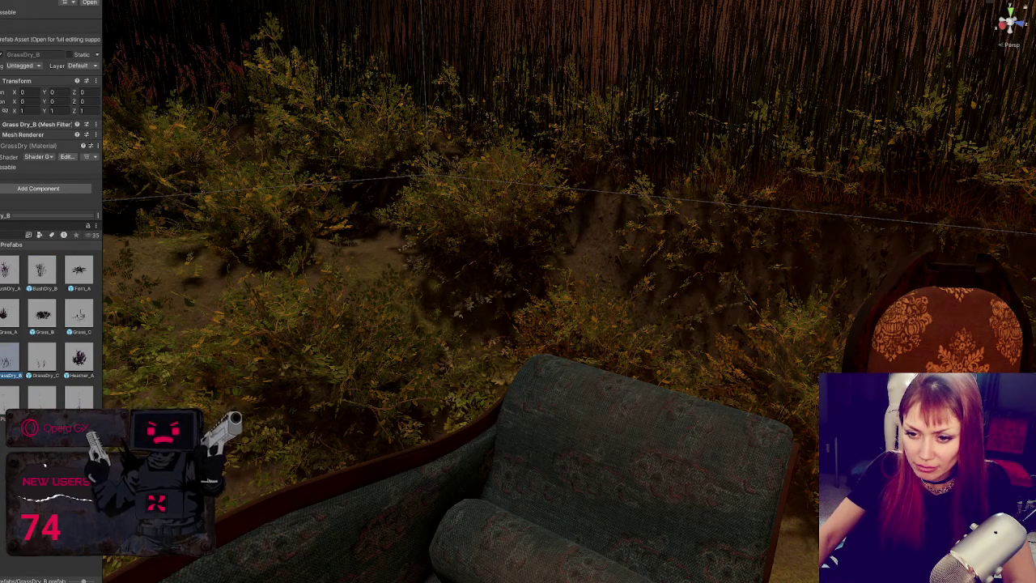
scroll(63, 427, down, 5)
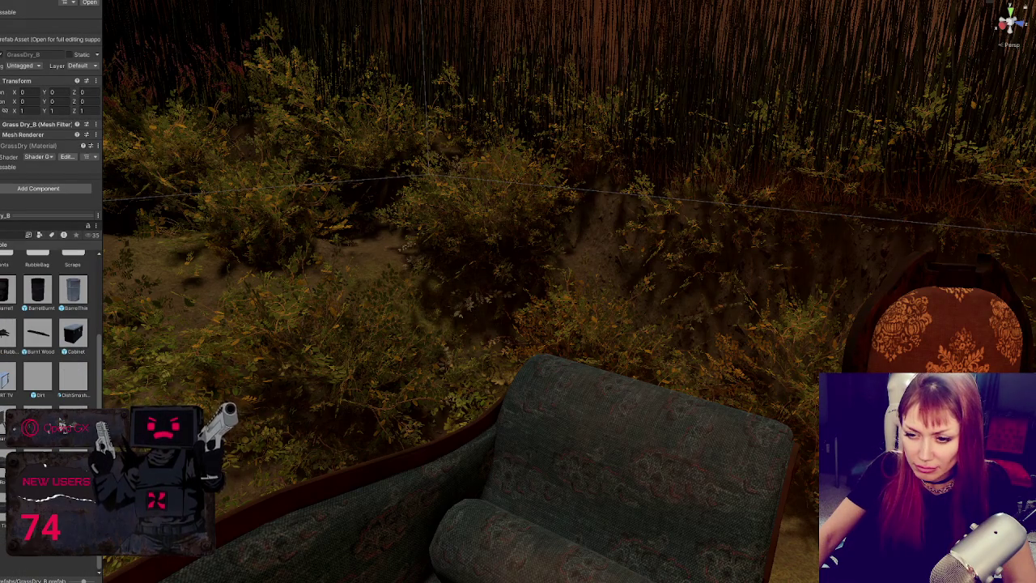
scroll(63, 423, up, 1)
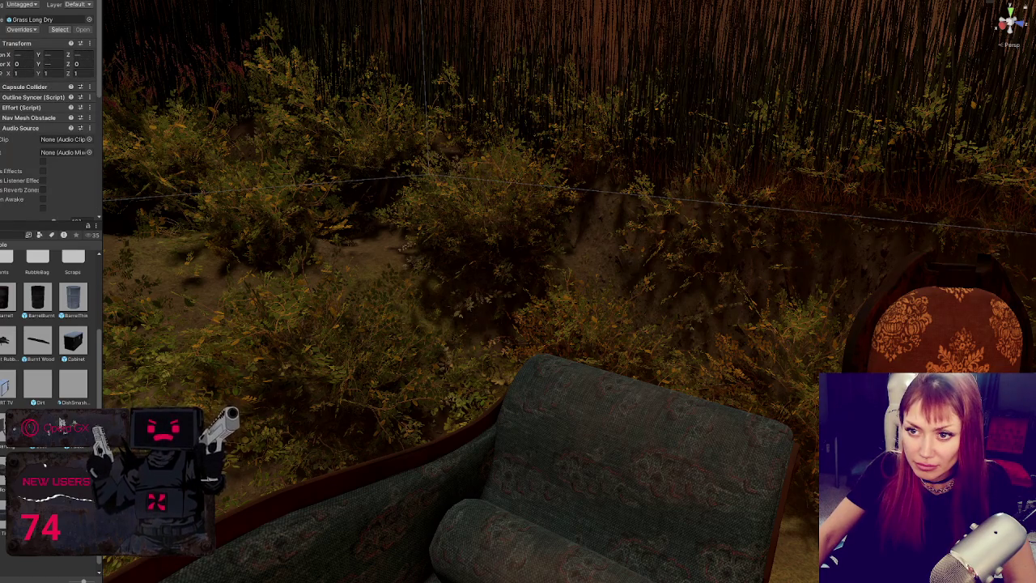
click(27, 53)
text(0)
key(Tab)
text(0)
key(Tab)
text(0)
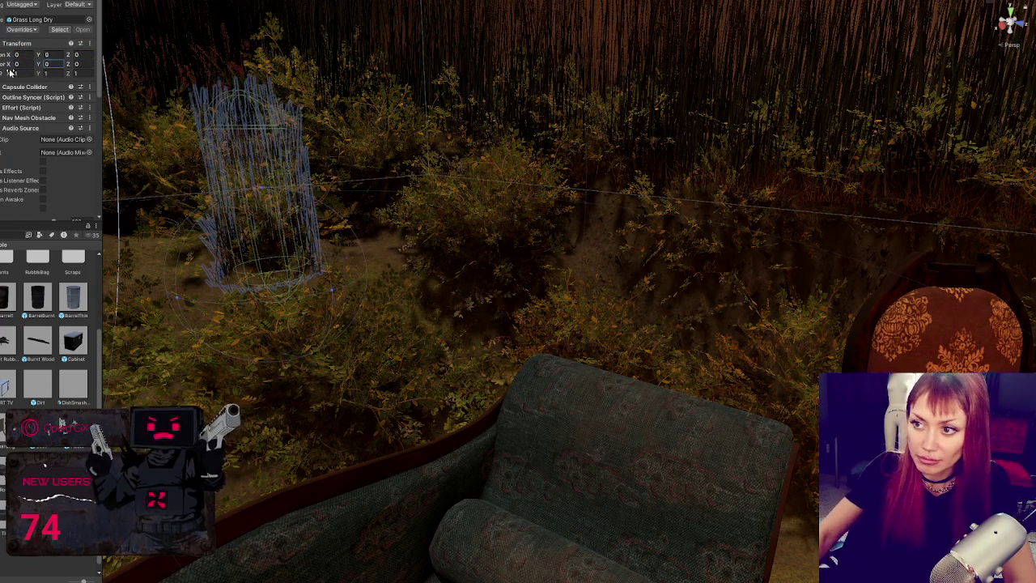
text(f)
Select the Grass Long Dry clump's spawn cube and lower them slightly
mouse_move(380, 350)
mouse_down()
mouse_move(588, 326)
mouse_move(573, 355)
mouse_up()
click(571, 356)
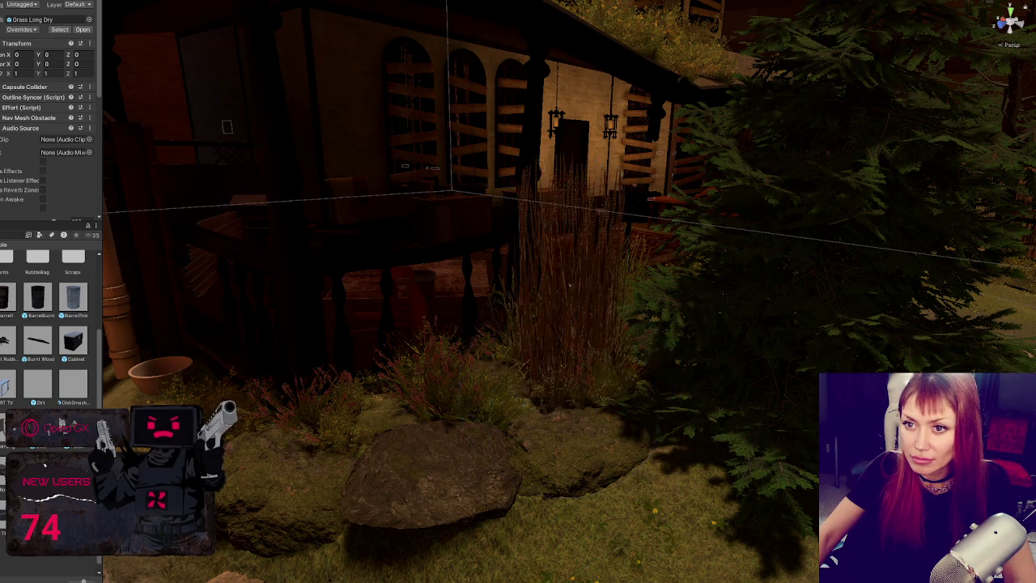
click(571, 356)
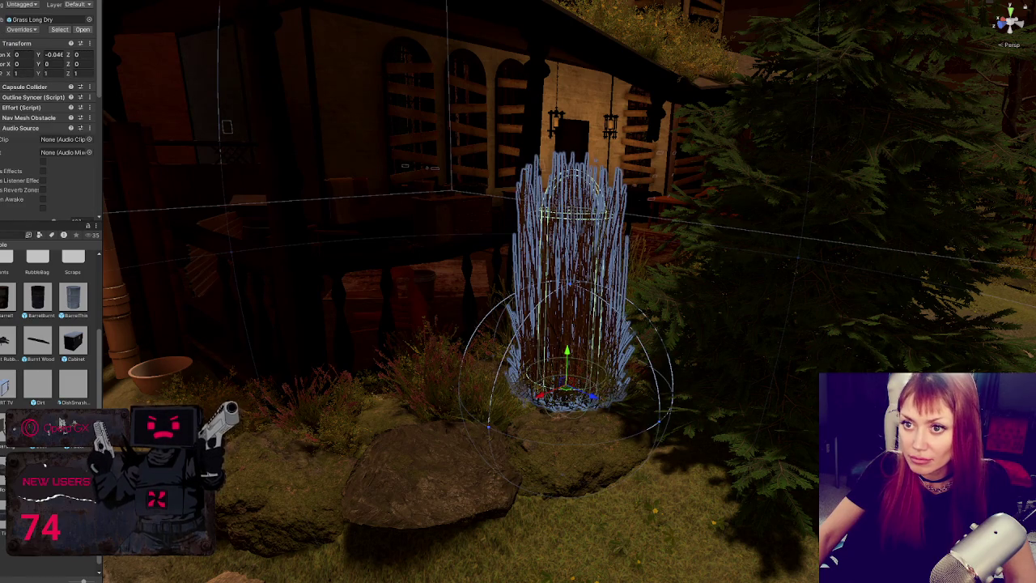
click(570, 356)
click(571, 356)
text(0)
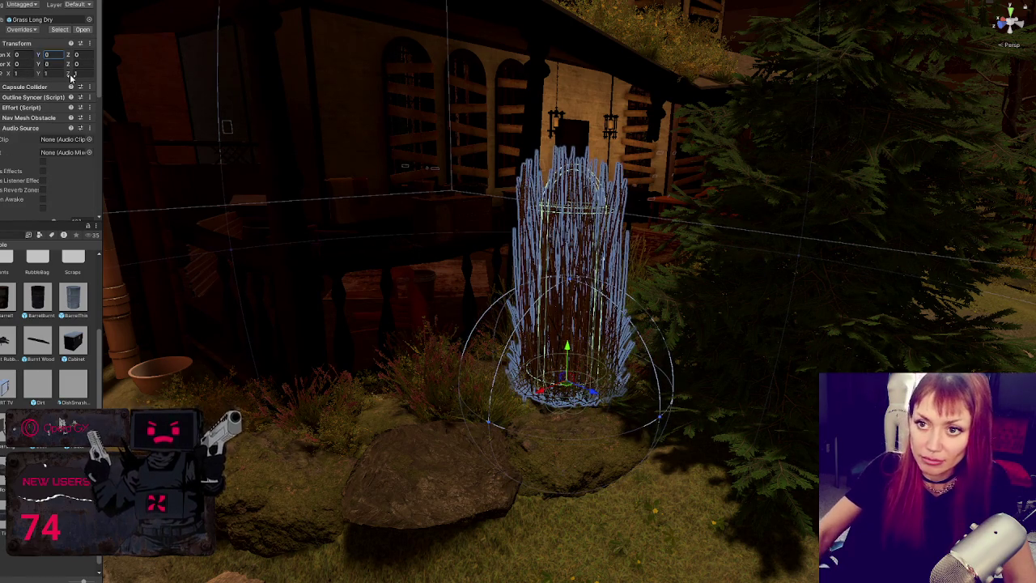
click(641, 457)
drag(581, 346, 579, 356)
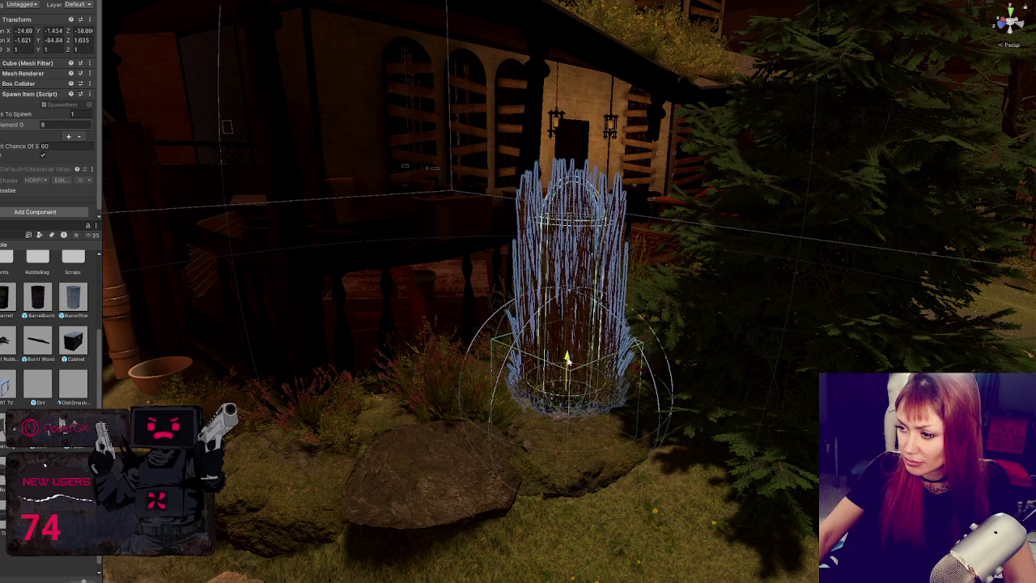
Adjust the grass clump's height, sinking it then raising it slightly among the bushes
key(f)
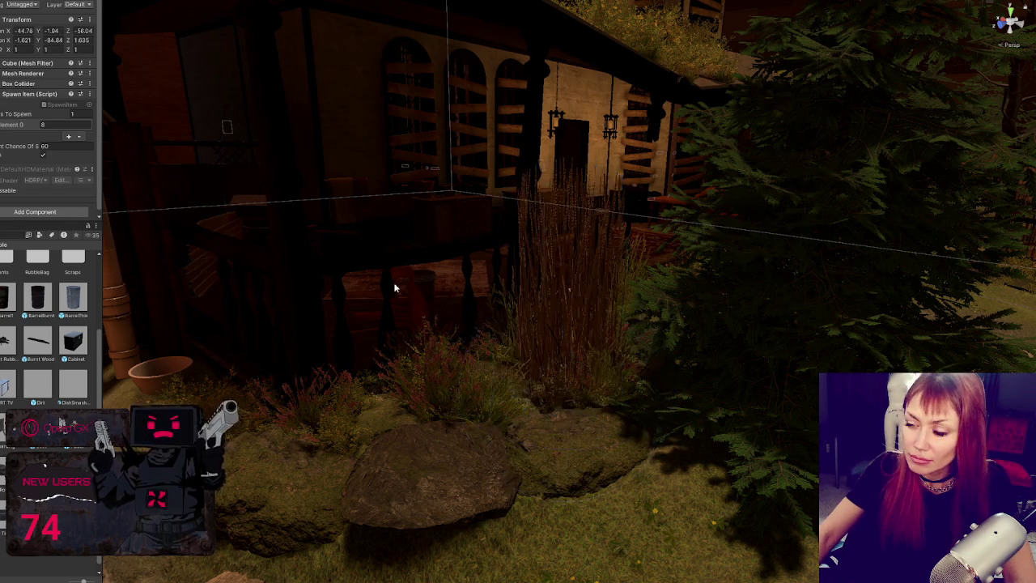
scroll(566, 259, down, 5)
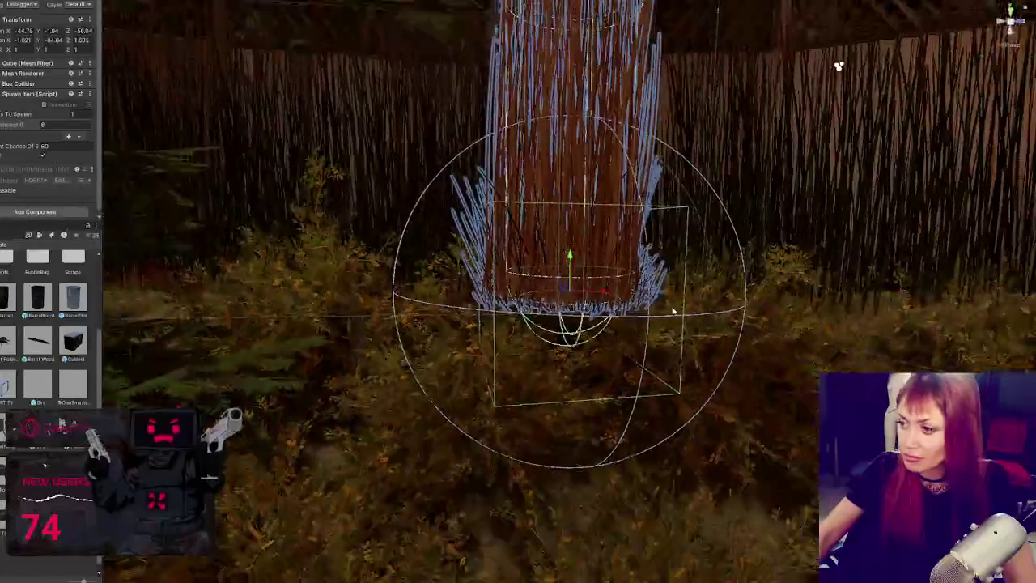
mouse_move(568, 255)
mouse_down()
mouse_move(567, 408)
mouse_move(576, 421)
mouse_up()
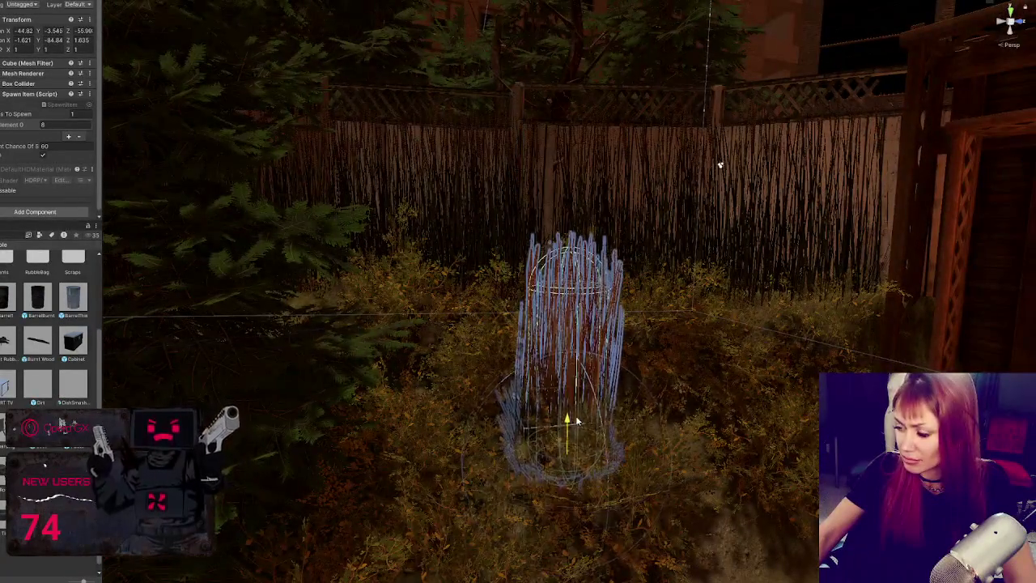
scroll(576, 420, down, 5)
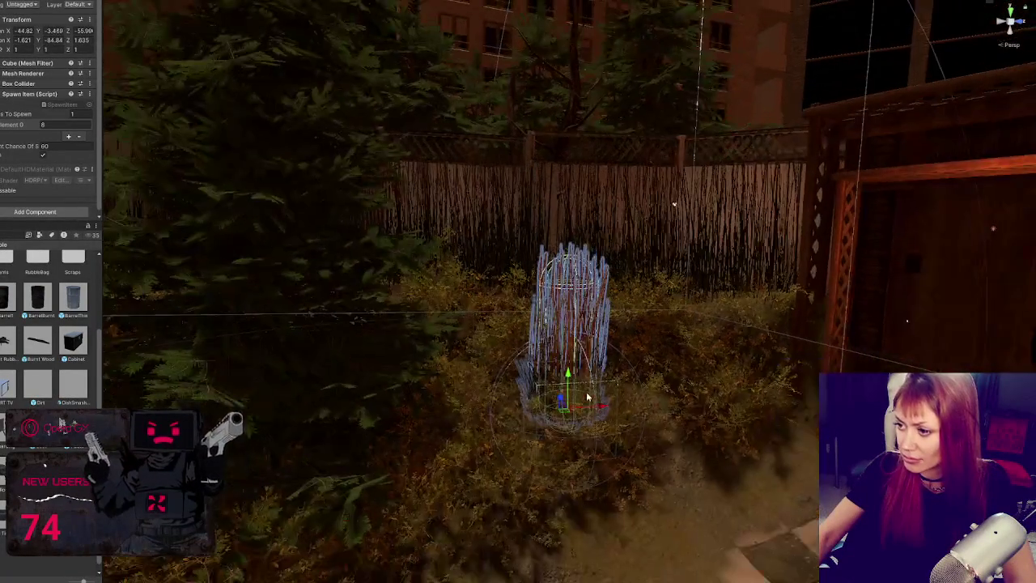
drag(571, 378, 578, 343)
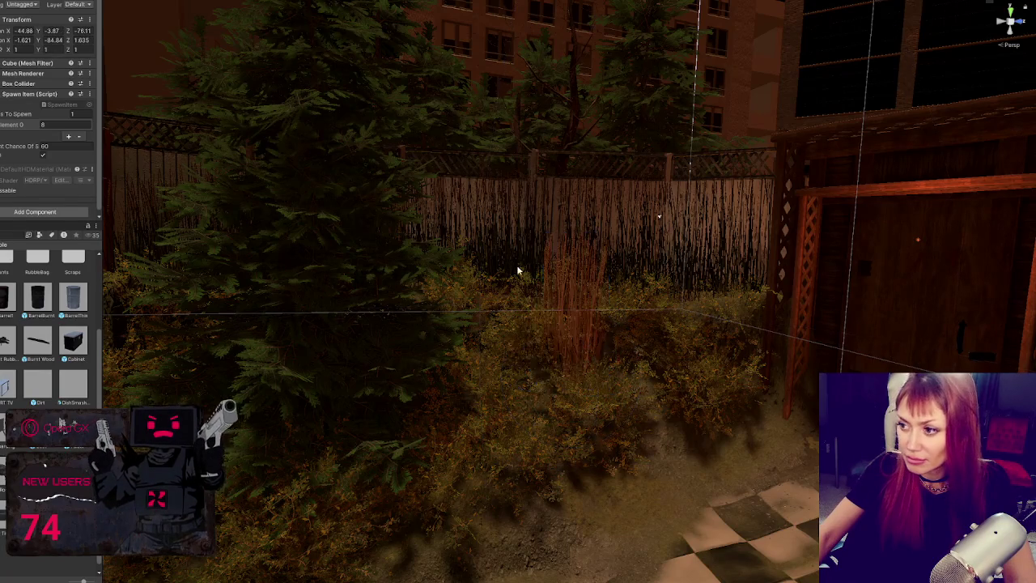
key(f)
scroll(548, 289, down, 3)
scroll(548, 289, down, 3)
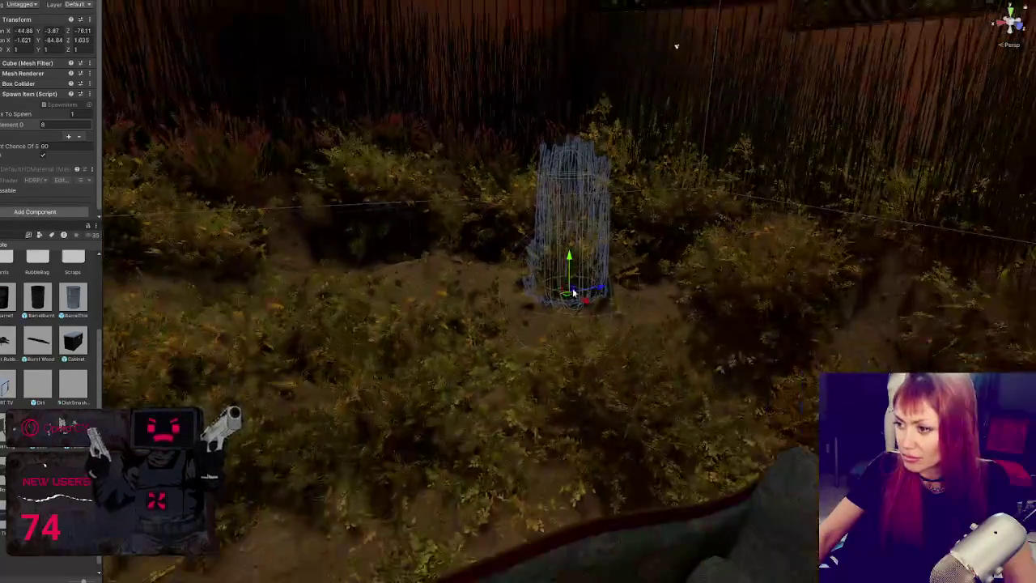
Move the grass clump across the ground toward the fence, undoing unwanted moves
mouse_move(601, 291)
mouse_down()
mouse_move(342, 312)
mouse_move(308, 298)
mouse_move(311, 226)
mouse_move(294, 293)
mouse_up()
mouse_move(675, 46)
mouse_down()
mouse_move(488, 132)
mouse_move(300, 342)
mouse_move(329, 295)
mouse_up()
mouse_move(172, 219)
mouse_down()
mouse_move(481, 459)
mouse_move(491, 312)
mouse_move(567, 259)
mouse_move(629, 315)
mouse_move(577, 300)
mouse_move(589, 305)
mouse_move(586, 405)
mouse_up()
mouse_move(853, 352)
mouse_down()
mouse_move(692, 356)
mouse_move(672, 478)
mouse_move(652, 482)
mouse_move(633, 530)
mouse_up()
key(ctrl+z)
key(ctrl+z)
key(ctrl+z)
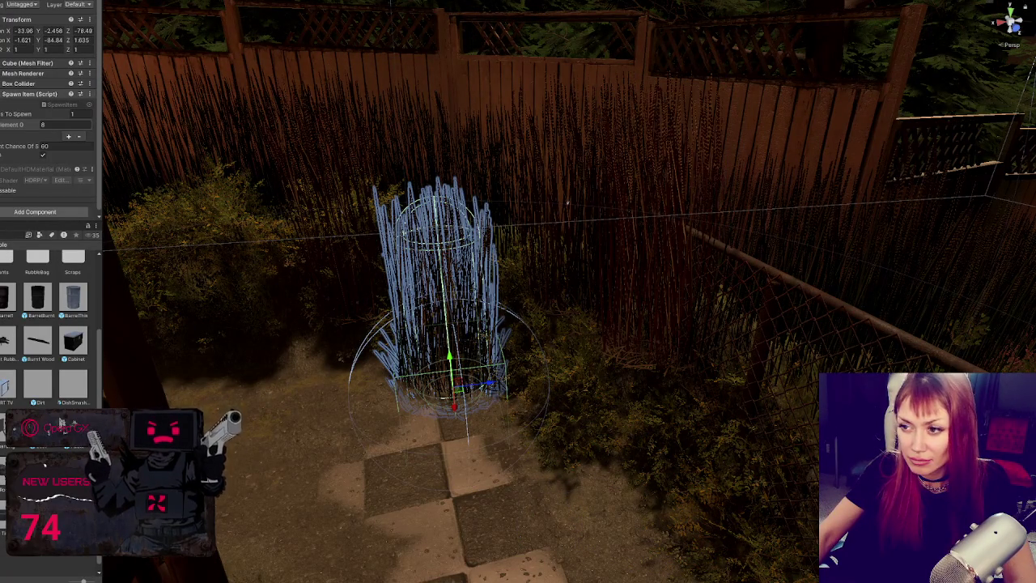
key(ctrl+z)
mouse_move(370, 327)
mouse_down()
mouse_move(324, 313)
mouse_move(307, 286)
mouse_move(300, 342)
mouse_move(315, 340)
mouse_up()
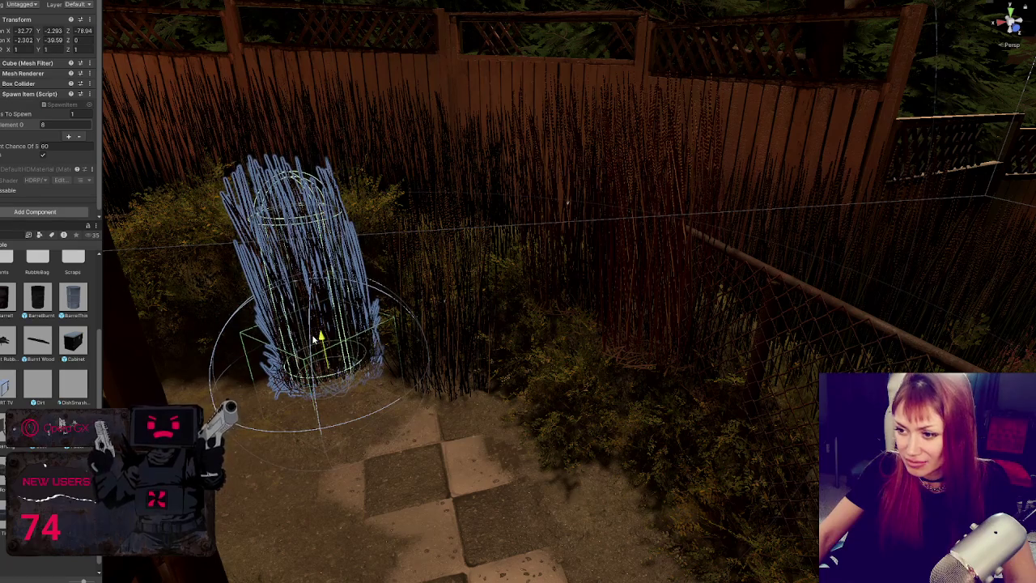
key(ctrl+z)
mouse_move(580, 258)
mouse_down()
mouse_move(566, 364)
mouse_move(499, 453)
mouse_move(518, 474)
mouse_move(502, 494)
mouse_move(272, 457)
mouse_up()
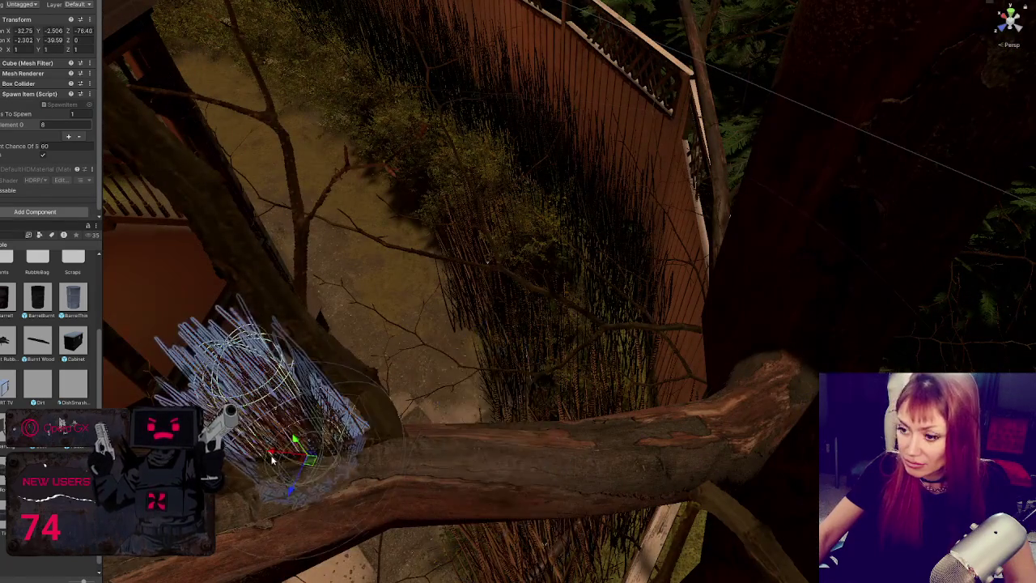
mouse_move(292, 497)
mouse_down()
mouse_move(421, 174)
mouse_move(295, 172)
mouse_up()
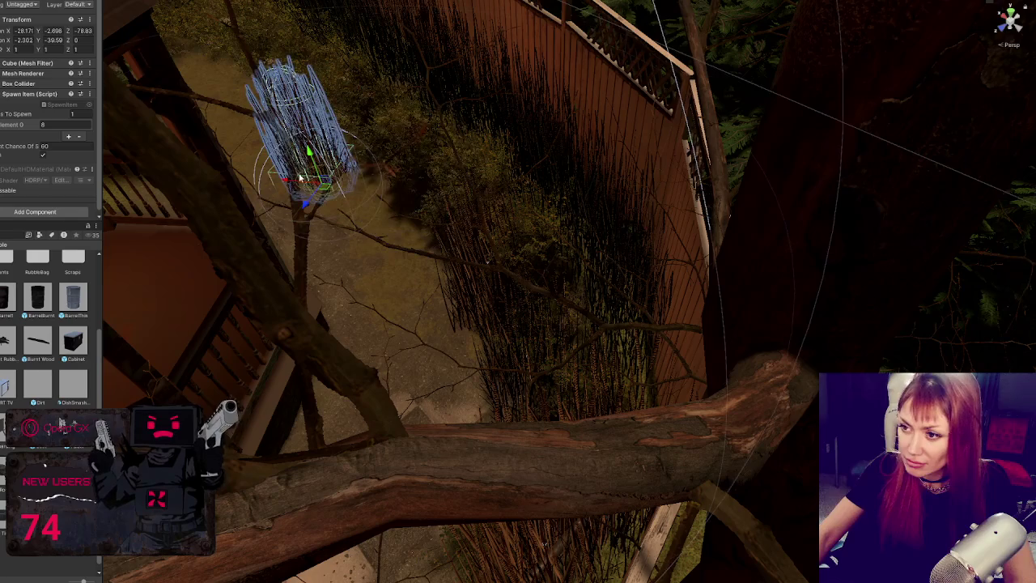
mouse_move(301, 208)
mouse_down()
mouse_move(343, 154)
mouse_move(435, 381)
mouse_move(527, 233)
mouse_move(564, 235)
mouse_up()
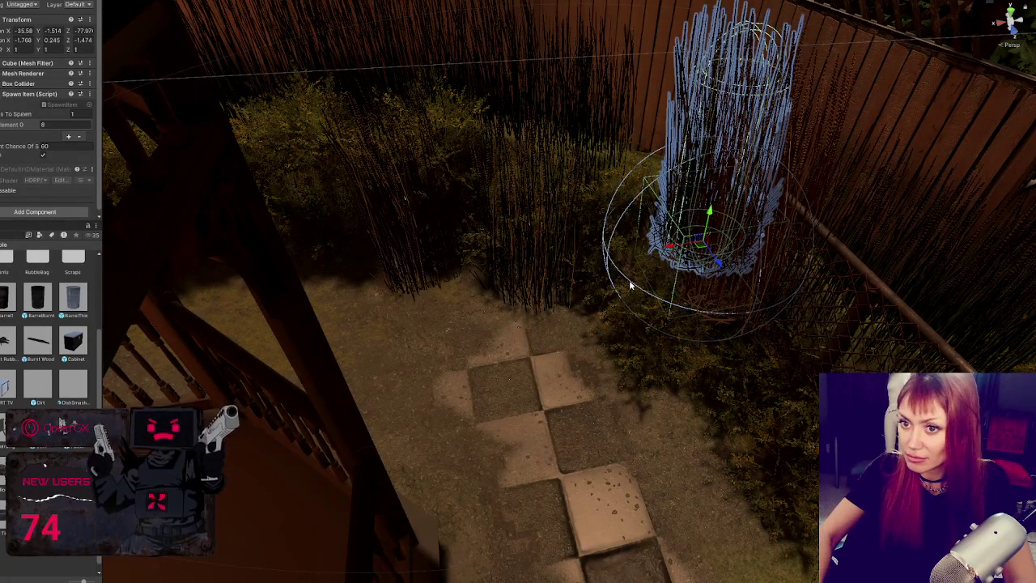
Move the Grass Long clump into the fence corner
click(629, 280)
click(768, 195)
click(768, 195)
click(768, 195)
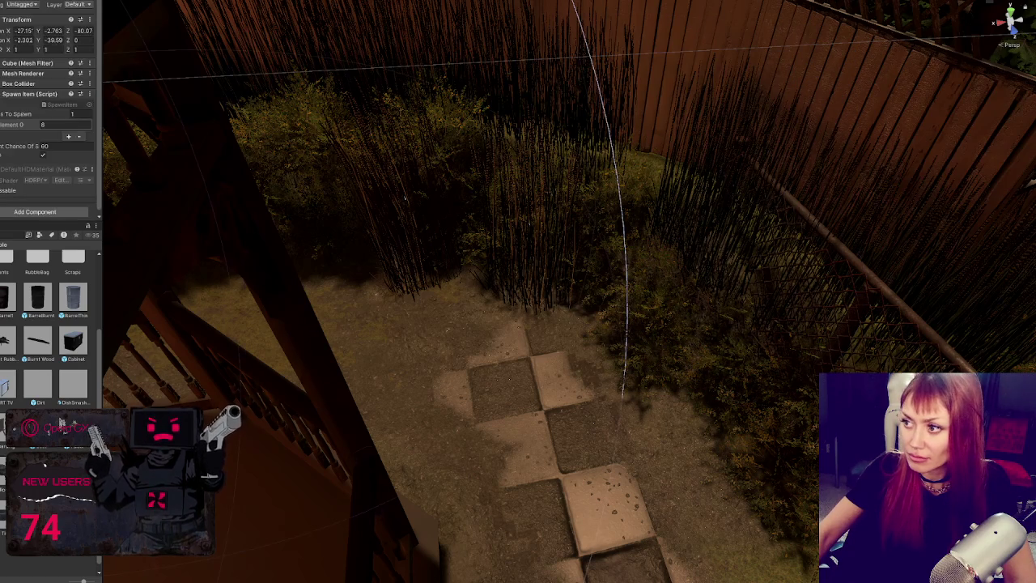
click(701, 224)
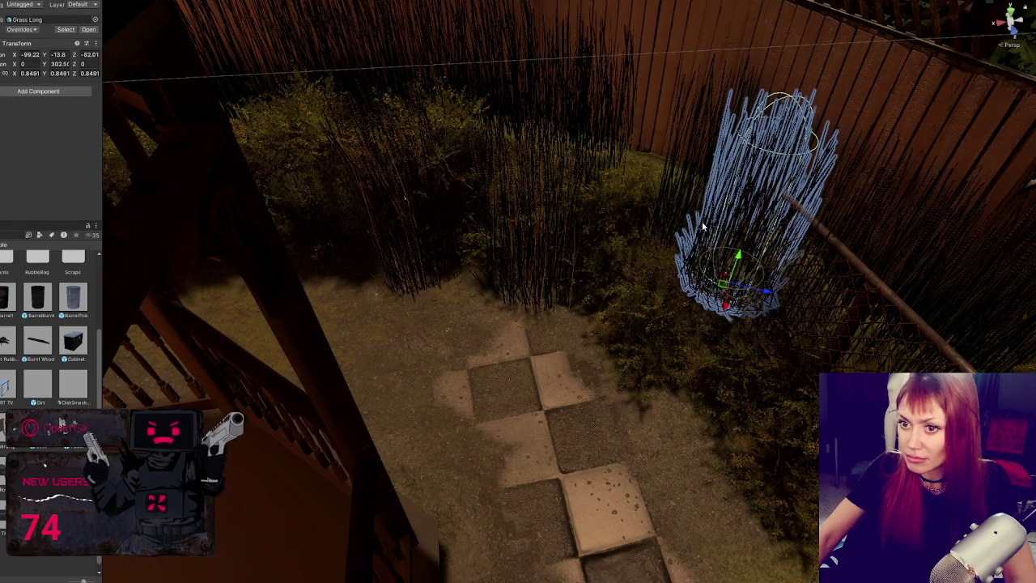
mouse_move(765, 291)
mouse_down()
mouse_move(615, 300)
mouse_move(661, 132)
mouse_move(682, 169)
mouse_move(557, 164)
mouse_move(614, 339)
mouse_move(584, 272)
mouse_move(666, 227)
mouse_move(844, 236)
mouse_move(704, 238)
mouse_move(733, 247)
mouse_move(443, 317)
mouse_move(311, 288)
mouse_up()
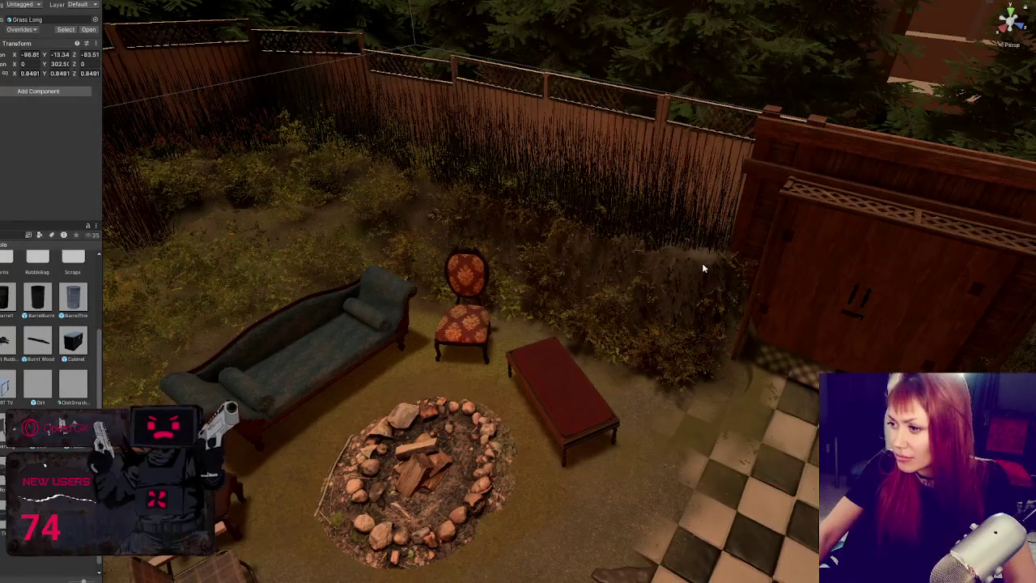
click(721, 295)
scroll(709, 293, up, 5)
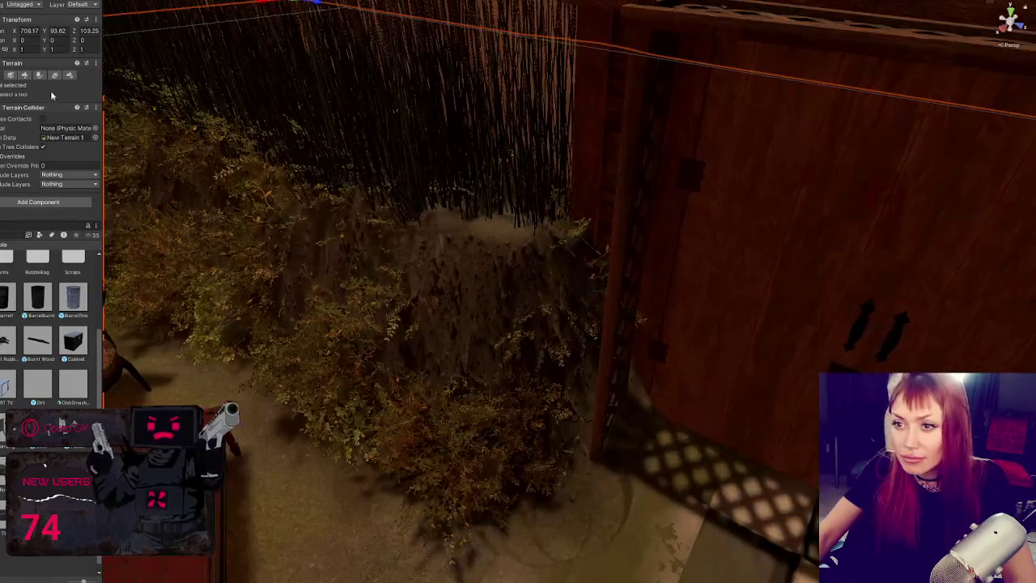
Choose the terrain's Set Height sculpting tool
click(22, 75)
click(40, 86)
click(12, 116)
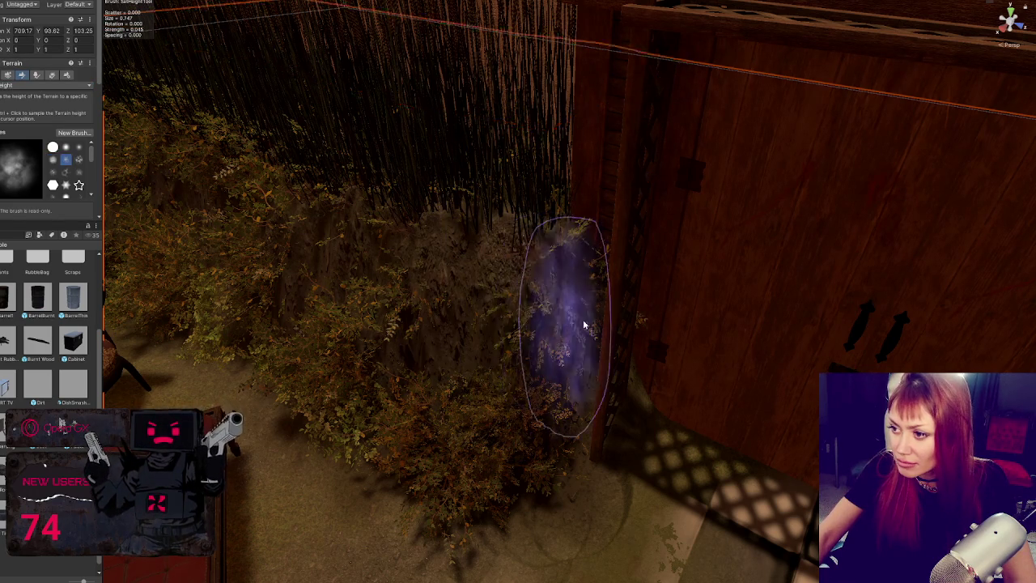
Move a hedge bush to a new spot, lower it and tilt it
drag(555, 317, 510, 306)
click(492, 421)
key(f)
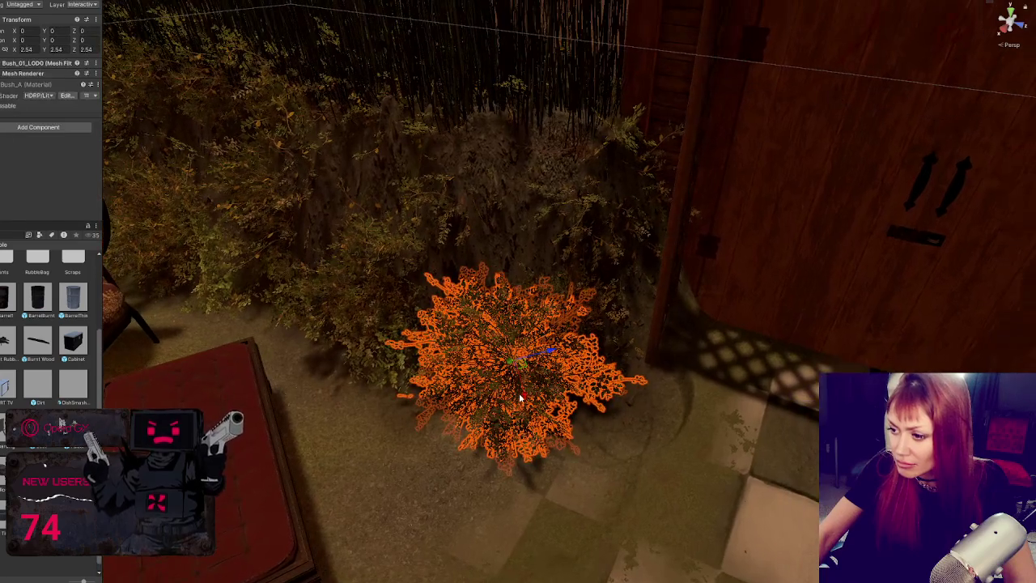
mouse_move(518, 373)
mouse_down()
mouse_move(518, 219)
mouse_move(506, 185)
mouse_move(567, 162)
mouse_move(521, 259)
mouse_move(548, 305)
mouse_move(573, 314)
mouse_move(562, 311)
mouse_move(571, 267)
mouse_move(553, 291)
mouse_move(564, 294)
mouse_up()
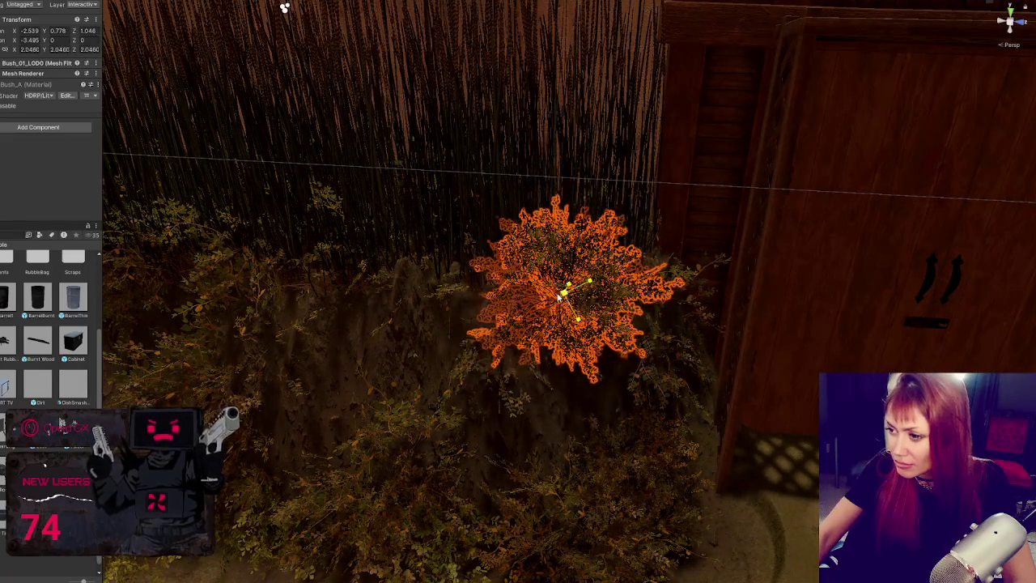
mouse_move(664, 322)
mouse_down()
mouse_move(555, 273)
mouse_move(669, 342)
mouse_up()
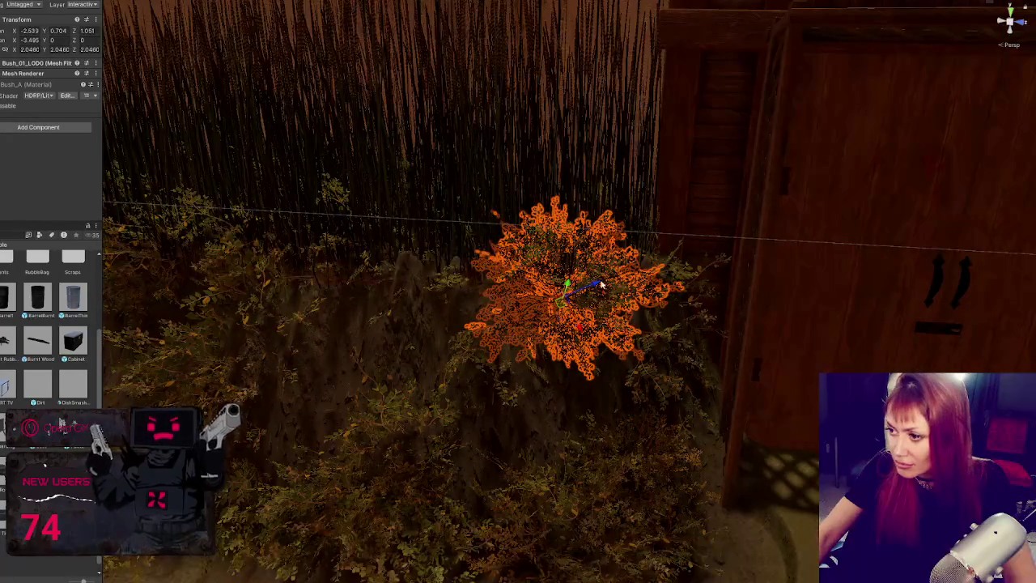
drag(597, 282, 499, 322)
mouse_move(505, 374)
mouse_down()
mouse_move(474, 359)
mouse_move(445, 300)
mouse_move(423, 46)
mouse_move(646, 83)
mouse_up()
key(e)
mouse_move(530, 317)
mouse_down()
mouse_move(514, 314)
mouse_move(462, 343)
mouse_move(478, 405)
mouse_up()
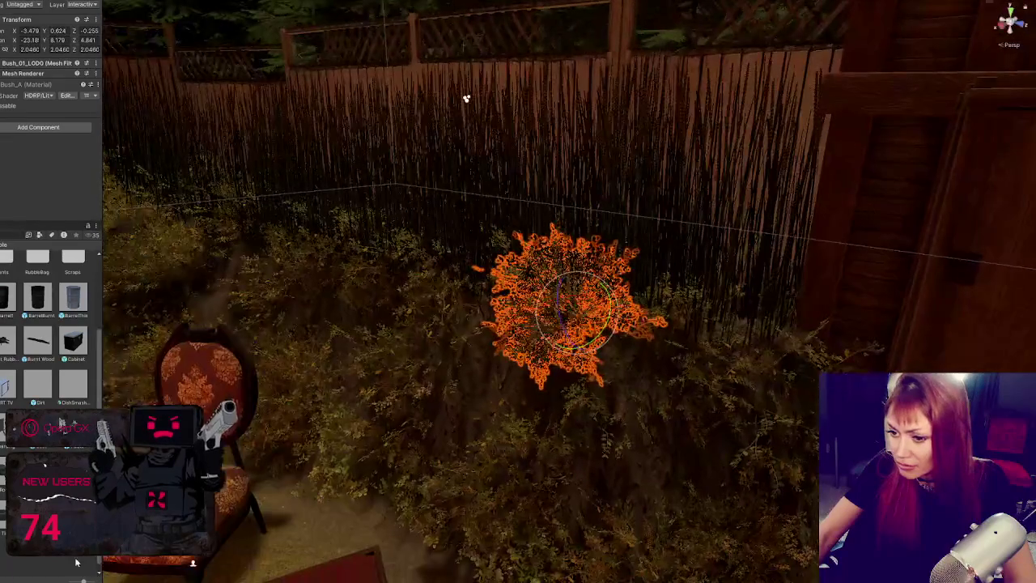
Move the Bush_01 group to the middle of the hedge and shrink it
click(497, 472)
scroll(492, 421, up, 3)
click(499, 321)
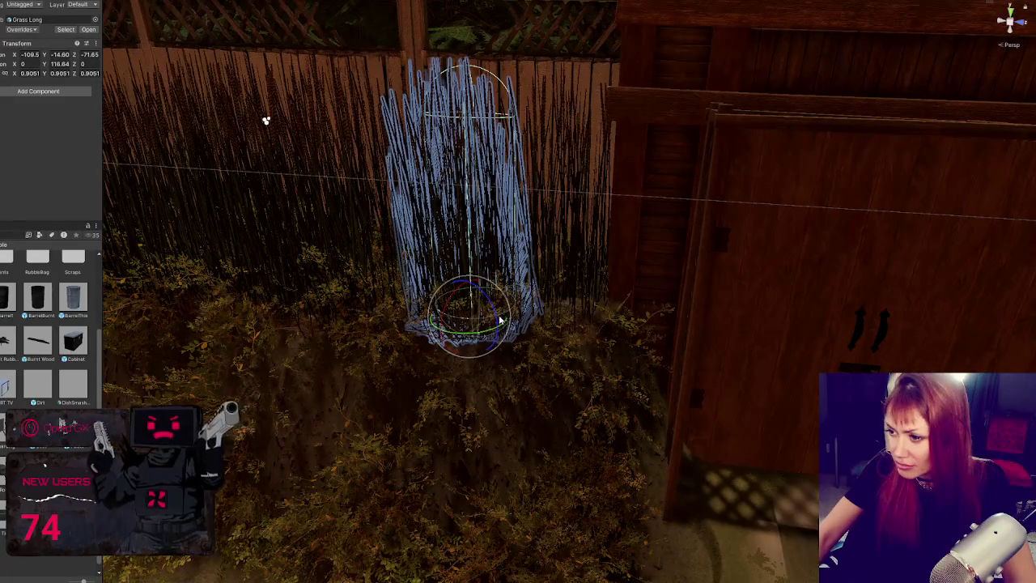
click(490, 324)
click(488, 322)
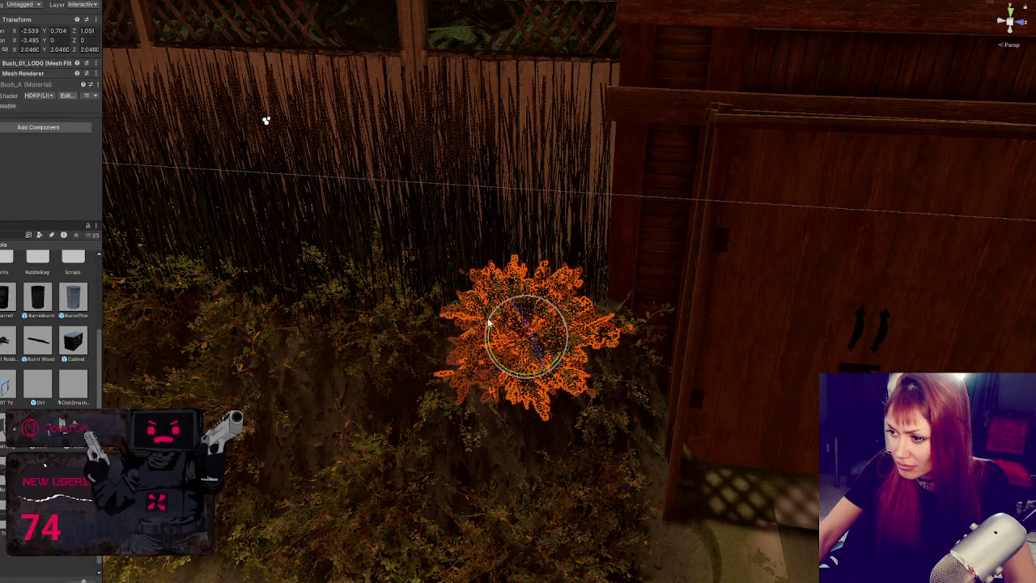
click(488, 322)
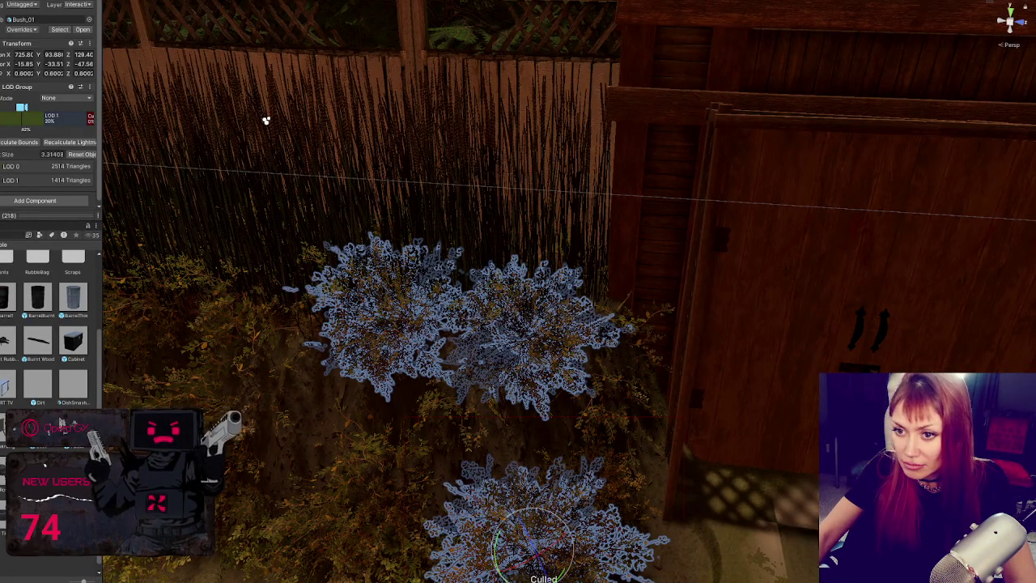
key(ctrl+z)
key(ctrl+z)
key(ctrl+z)
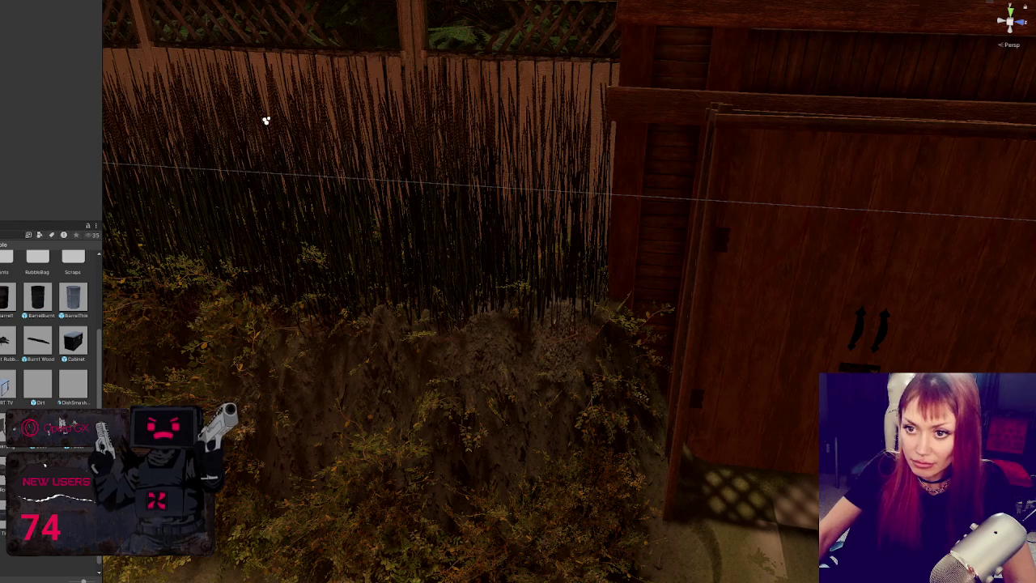
key(ctrl+y)
mouse_move(524, 528)
mouse_down()
mouse_move(451, 352)
mouse_move(428, 349)
mouse_move(552, 324)
mouse_move(523, 316)
mouse_move(533, 327)
mouse_move(478, 370)
mouse_up()
key(r)
mouse_move(527, 324)
mouse_down()
mouse_move(527, 346)
mouse_move(605, 342)
mouse_move(592, 318)
mouse_up()
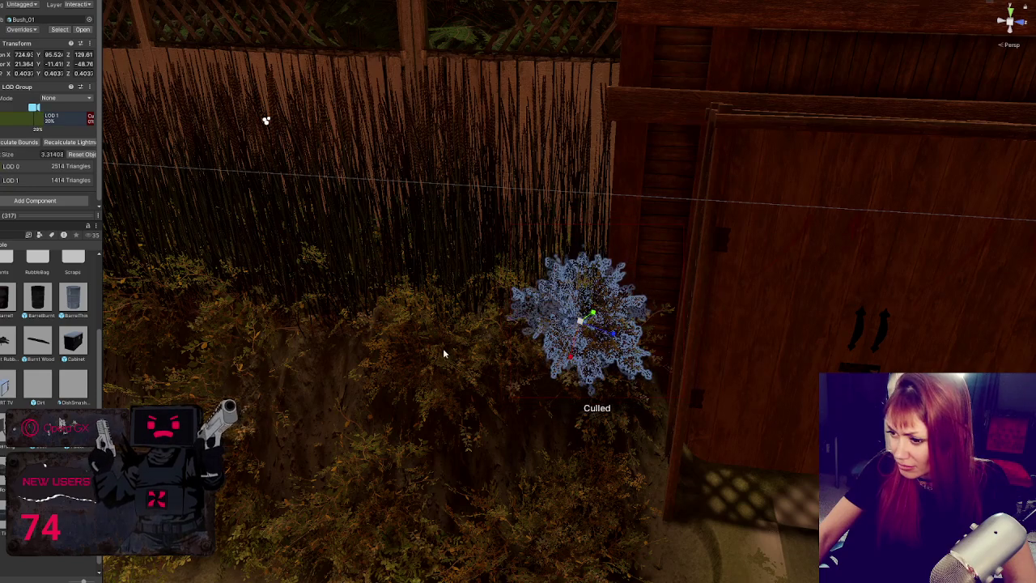
Place several bush copies along the fence, adjust one, and delete the extra
click(446, 351)
click(519, 322)
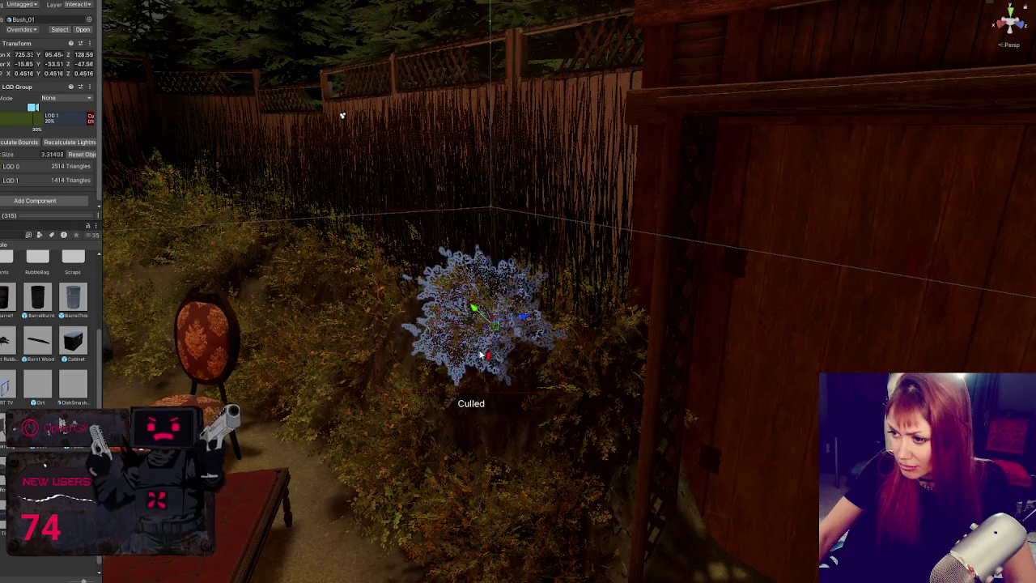
click(490, 323)
click(457, 301)
mouse_move(289, 381)
mouse_down()
mouse_move(301, 385)
mouse_move(281, 404)
mouse_move(284, 440)
mouse_up()
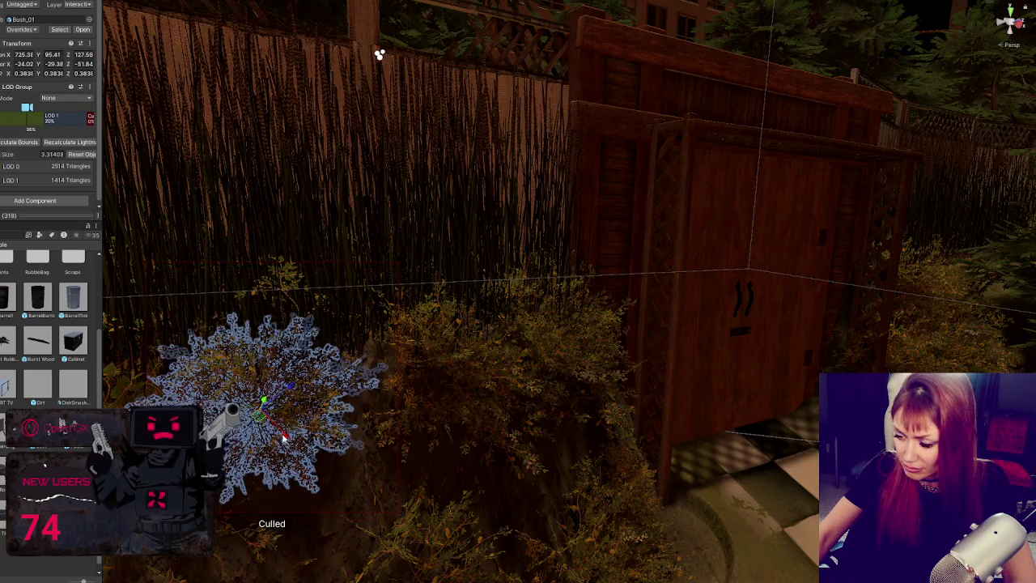
mouse_move(296, 391)
mouse_down()
mouse_move(343, 393)
mouse_move(357, 413)
mouse_move(370, 386)
mouse_move(384, 427)
mouse_move(369, 399)
mouse_move(380, 360)
mouse_up()
key(Delete)
Push Bush_01 behind the tree back toward the fence and rotate it
drag(402, 450, 532, 400)
click(532, 400)
click(535, 408)
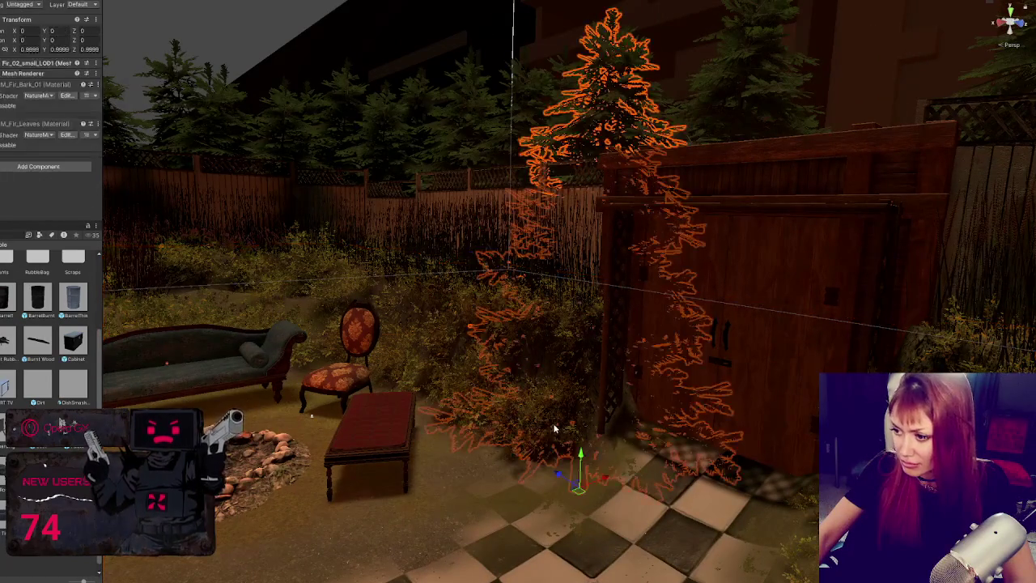
click(544, 435)
mouse_move(576, 441)
mouse_down()
mouse_move(607, 423)
mouse_move(635, 430)
mouse_move(617, 452)
mouse_move(615, 420)
mouse_move(585, 416)
mouse_move(603, 446)
mouse_up()
key(w)
key(e)
click(140, 573)
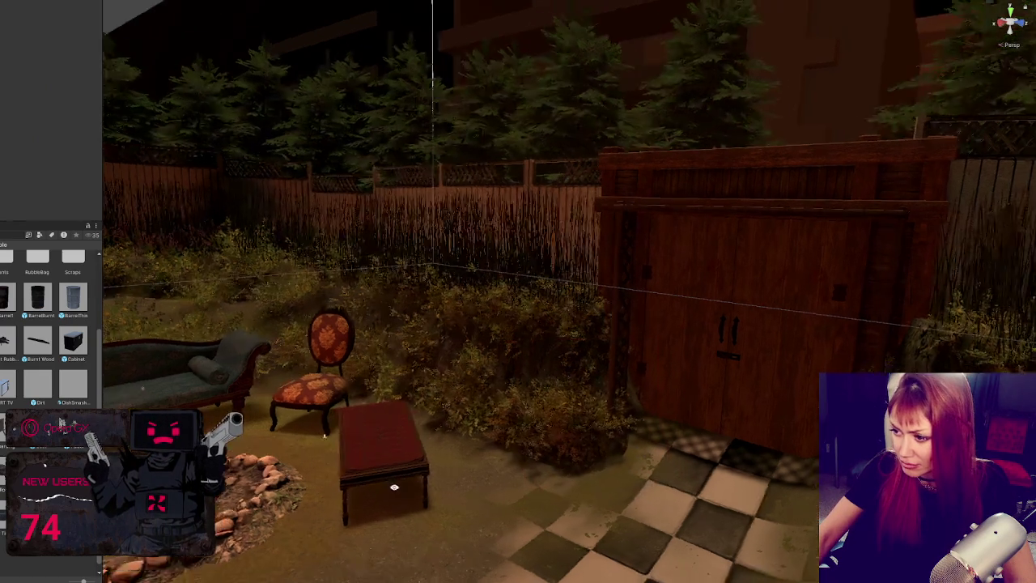
Fly the Scene camera back to view the whole seating area around the fire pit
key(w)
key(a)
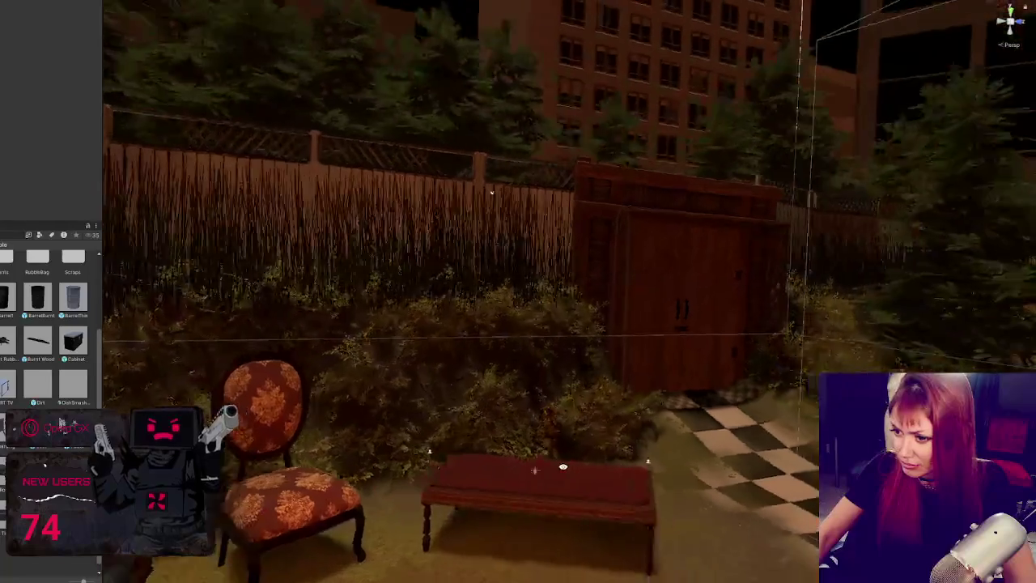
key(s)
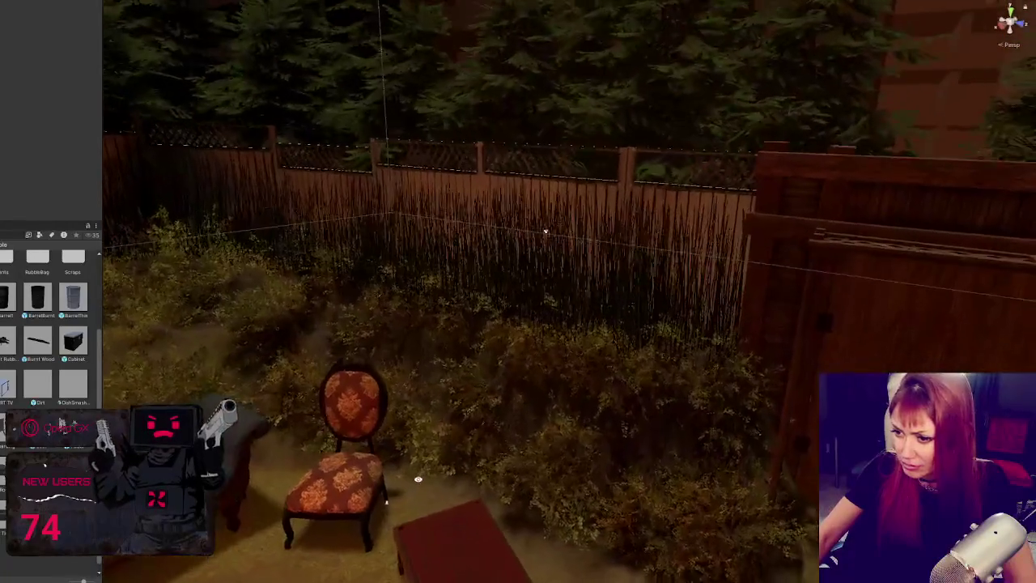
key(s)
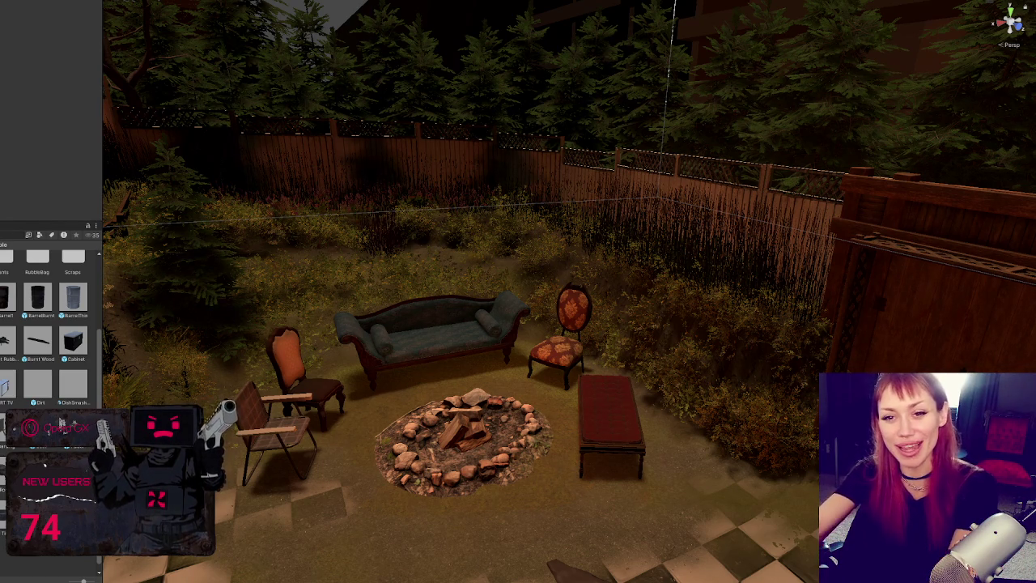
click(311, 466)
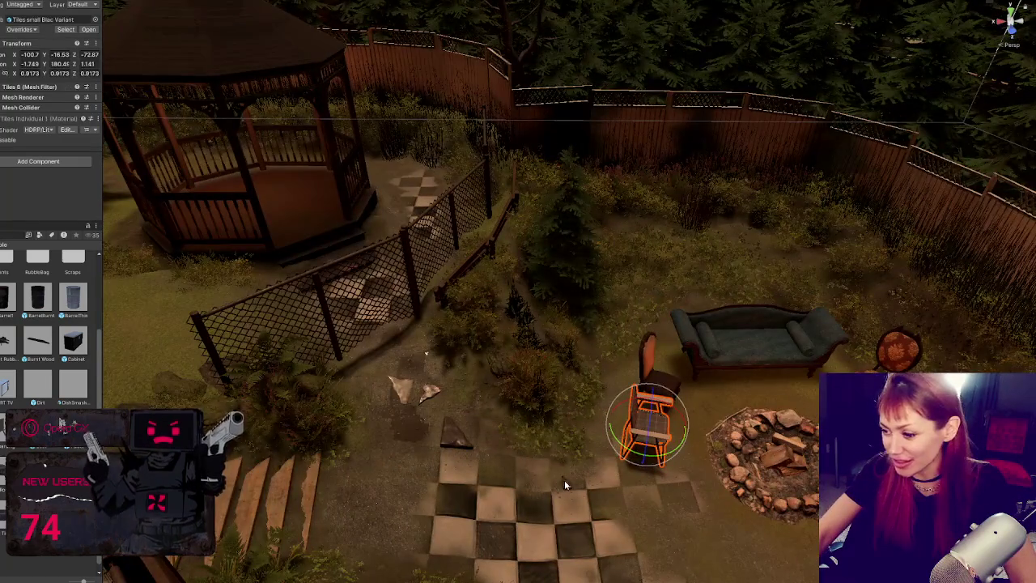
Frame the small dark tile fragment, then lower, slide and tilt it onto the ground at the patio edge
click(558, 484)
key(f)
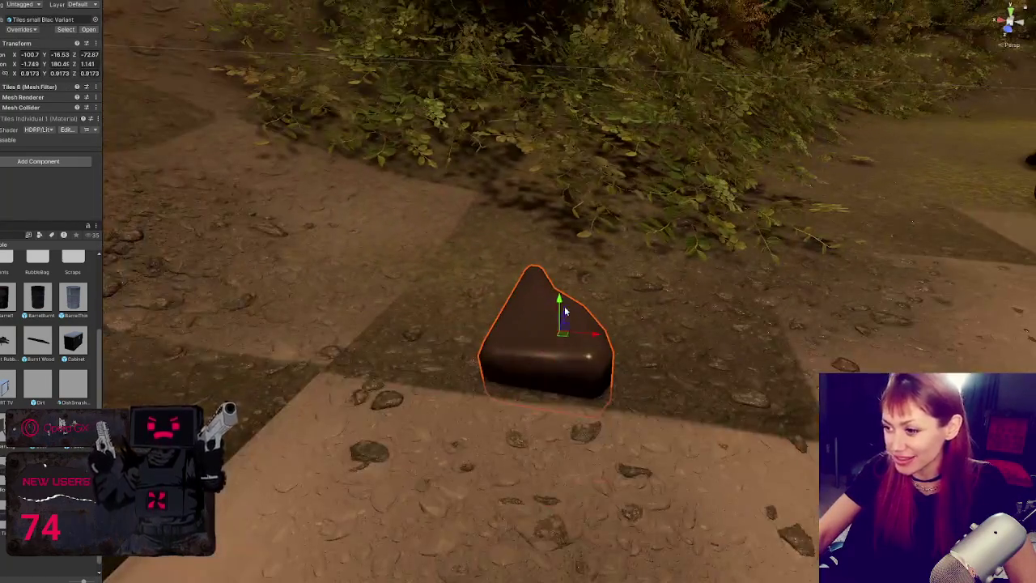
drag(565, 310, 558, 317)
mouse_move(599, 354)
mouse_down()
mouse_move(451, 343)
mouse_move(431, 326)
mouse_up()
scroll(497, 308, down, 5)
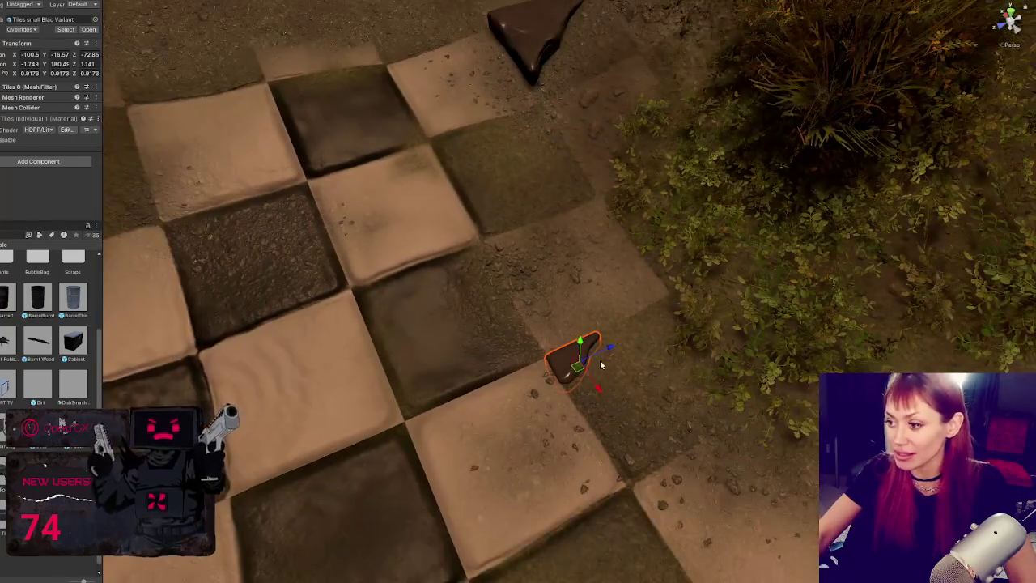
mouse_move(601, 365)
mouse_down()
mouse_move(654, 324)
mouse_move(653, 339)
mouse_move(660, 309)
mouse_move(650, 323)
mouse_up()
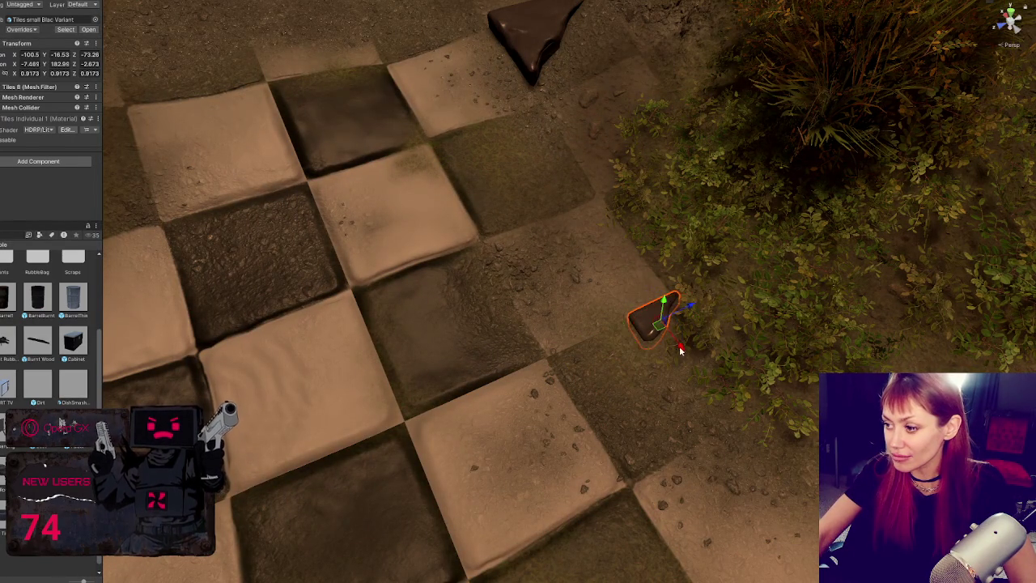
mouse_move(581, 247)
mouse_down()
mouse_move(606, 198)
mouse_move(598, 205)
mouse_up()
key(w)
key(e)
scroll(597, 202, down, 2)
Rotate the Tiles Corner White piece, duplicate it, and place the copy beside the other fragments
click(551, 95)
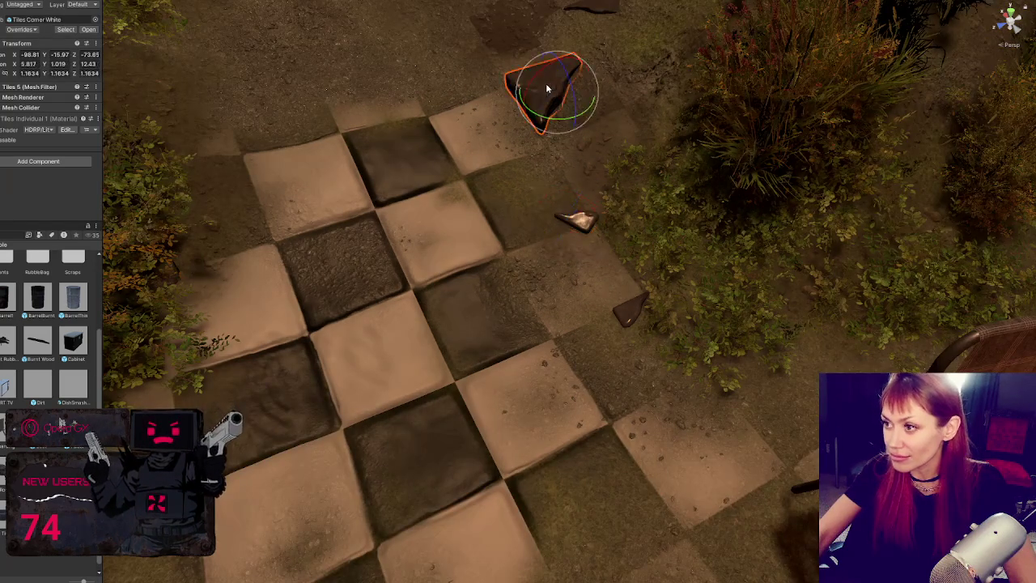
key(w)
mouse_move(551, 106)
mouse_down()
mouse_move(557, 80)
mouse_move(599, 158)
mouse_move(552, 165)
mouse_up()
key(e)
key(w)
key(ctrl+d)
key(e)
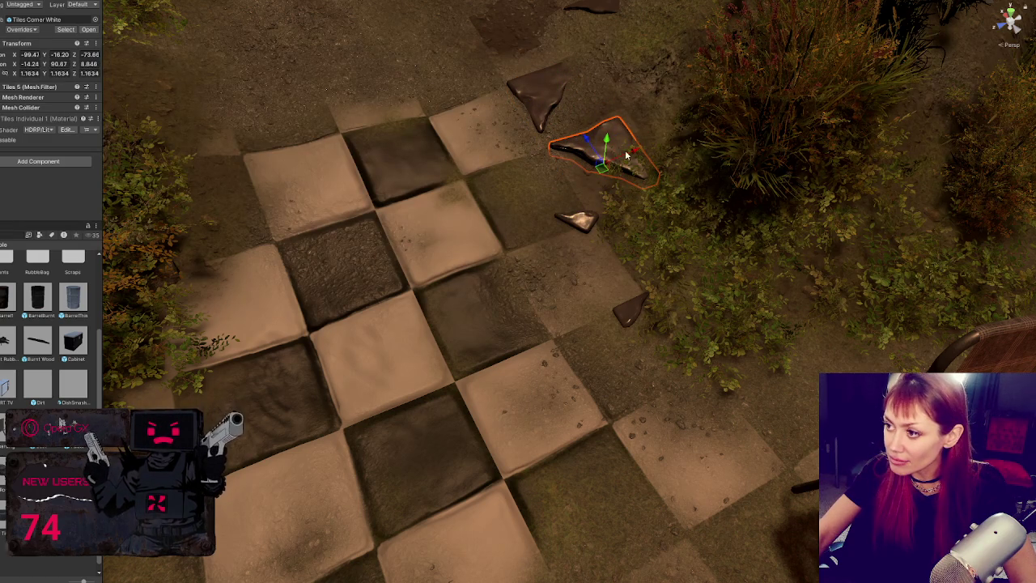
drag(625, 153, 581, 190)
mouse_move(542, 160)
mouse_down()
mouse_move(576, 253)
mouse_move(592, 247)
mouse_move(610, 263)
mouse_move(593, 257)
mouse_move(579, 295)
mouse_move(308, 233)
mouse_move(531, 291)
mouse_move(553, 276)
mouse_up()
key(w)
alt+drag(560, 319, 453, 267)
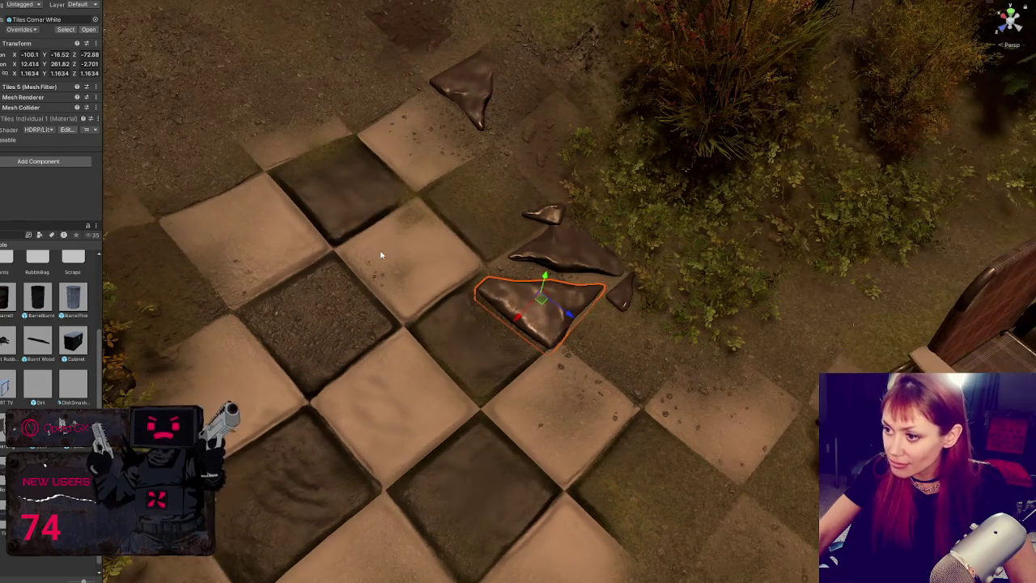
Switch the terrain to Paint Texture, dab the patch by the fragments, and pick the GrassGreen layer
click(241, 196)
click(25, 75)
scroll(29, 158, down, 3)
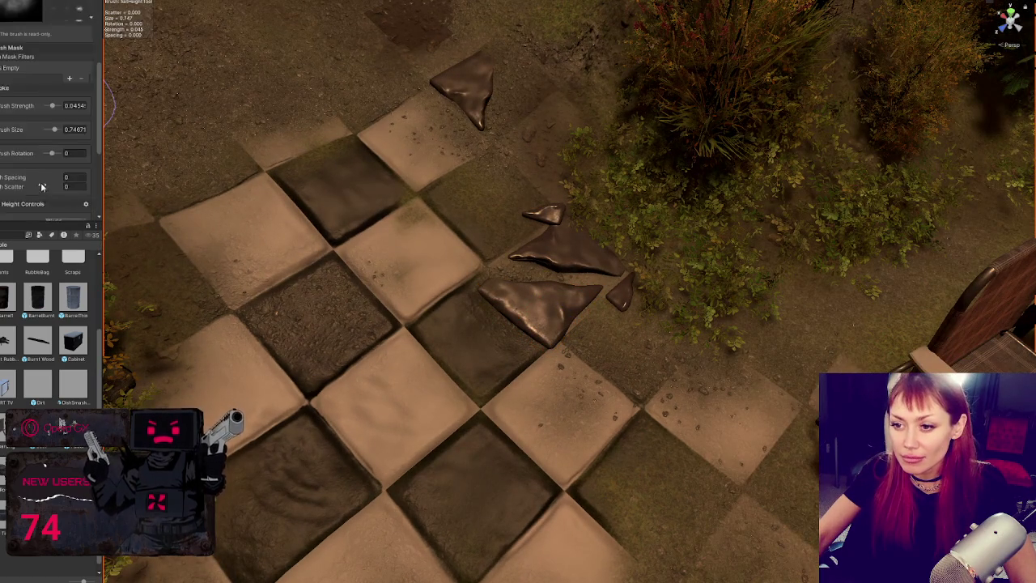
scroll(26, 162, up, 5)
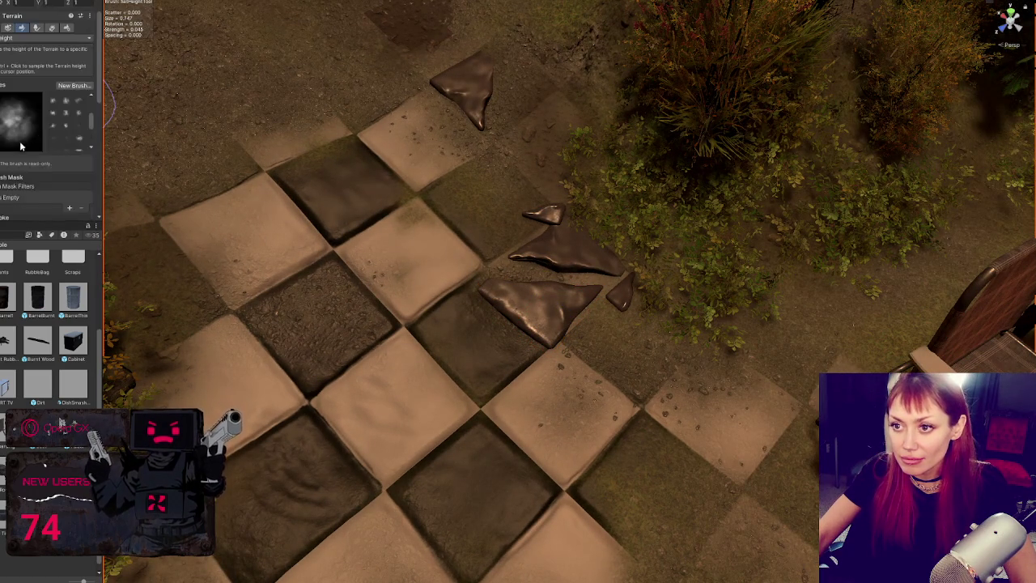
click(16, 84)
click(14, 187)
scroll(48, 121, down, 5)
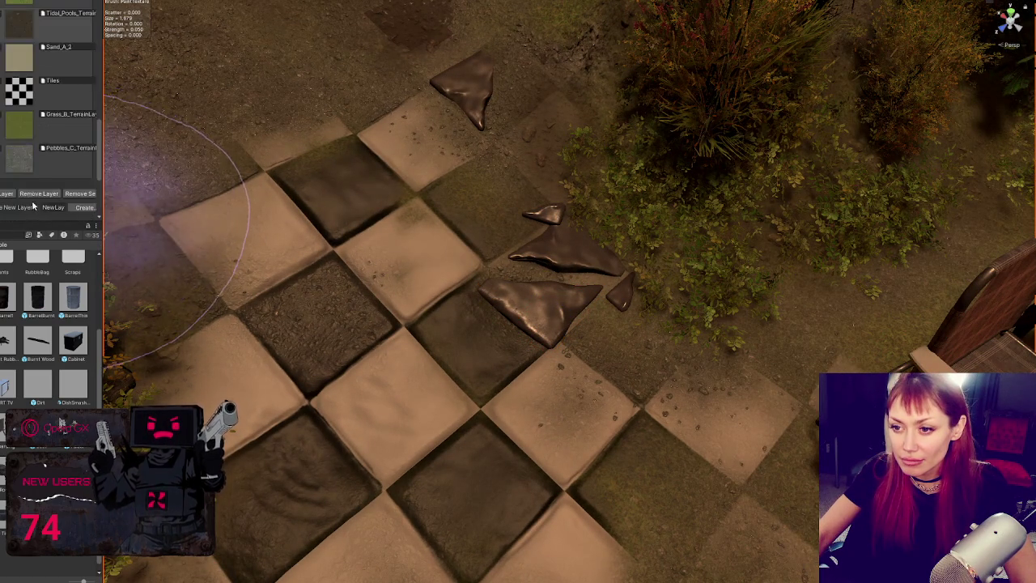
click(617, 265)
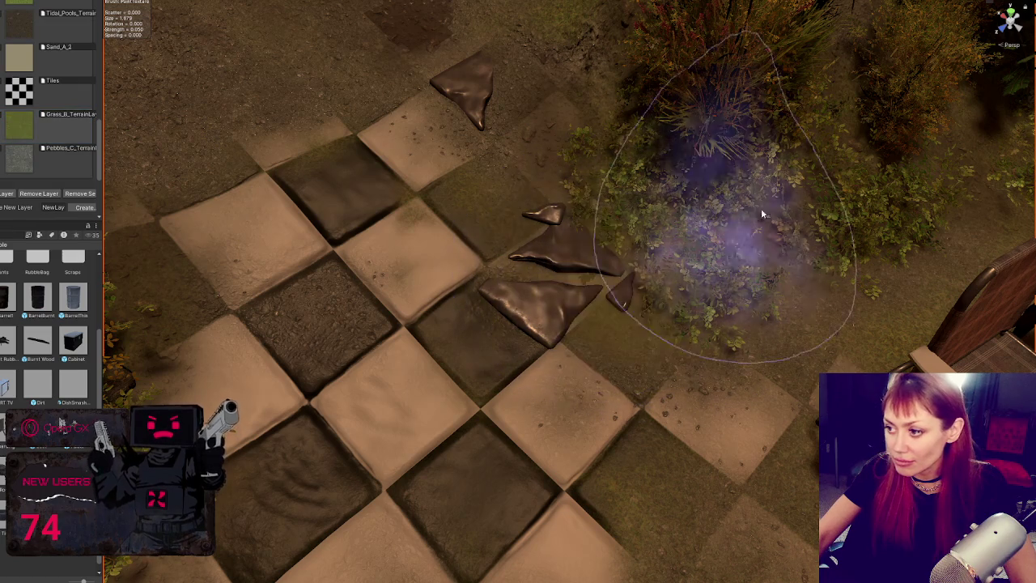
scroll(39, 129, up, 5)
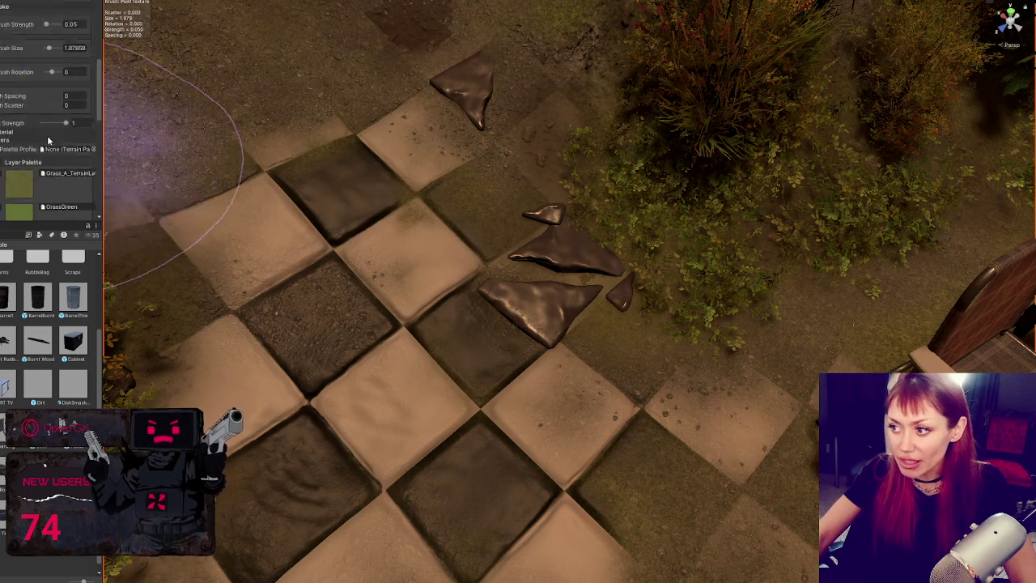
scroll(43, 174, down, 5)
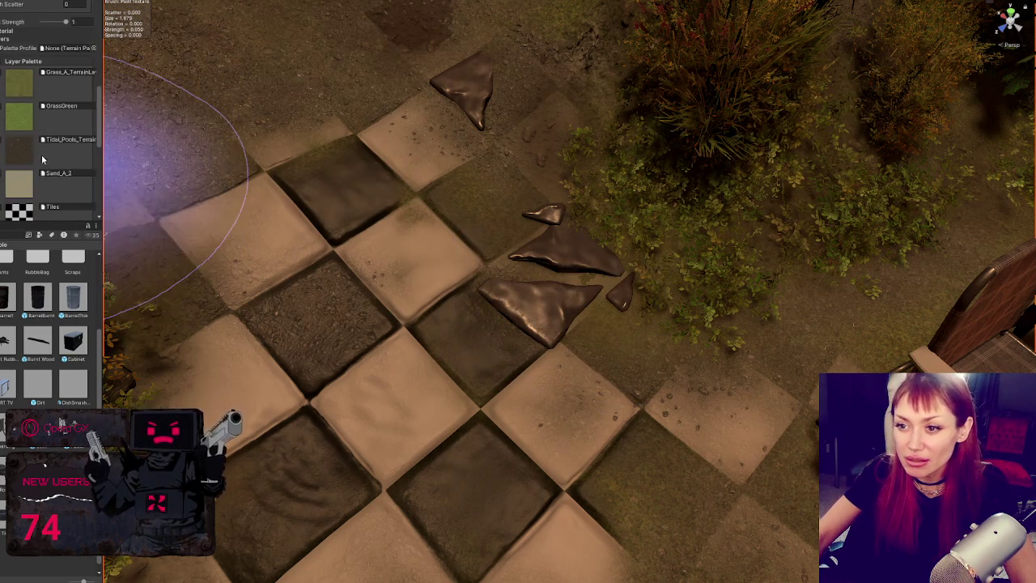
click(49, 113)
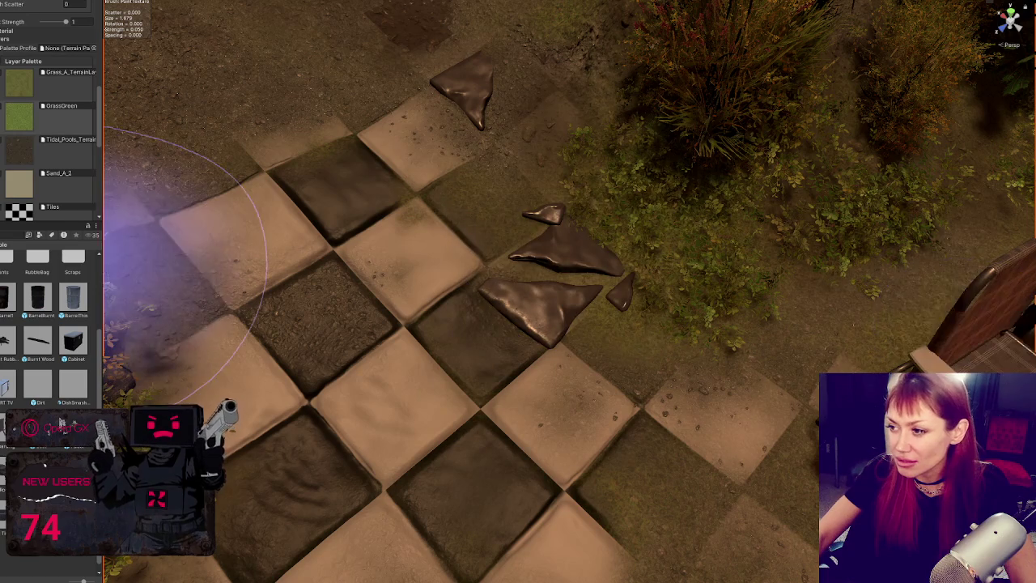
Shrink the terrain brush to about 0.86 and paint over the checker floor near the broken shards
scroll(16, 153, down, 3)
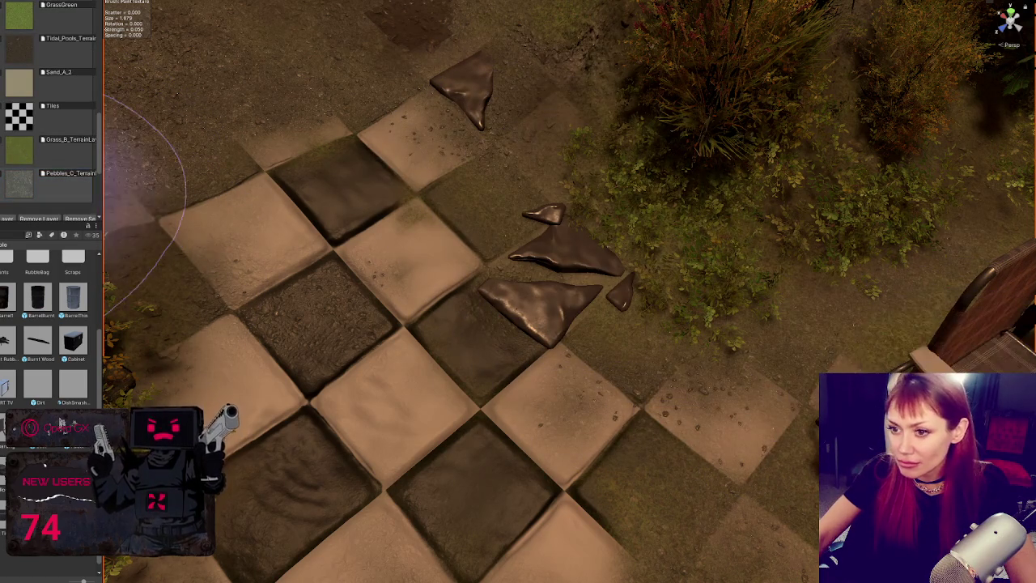
scroll(36, 190, up, 5)
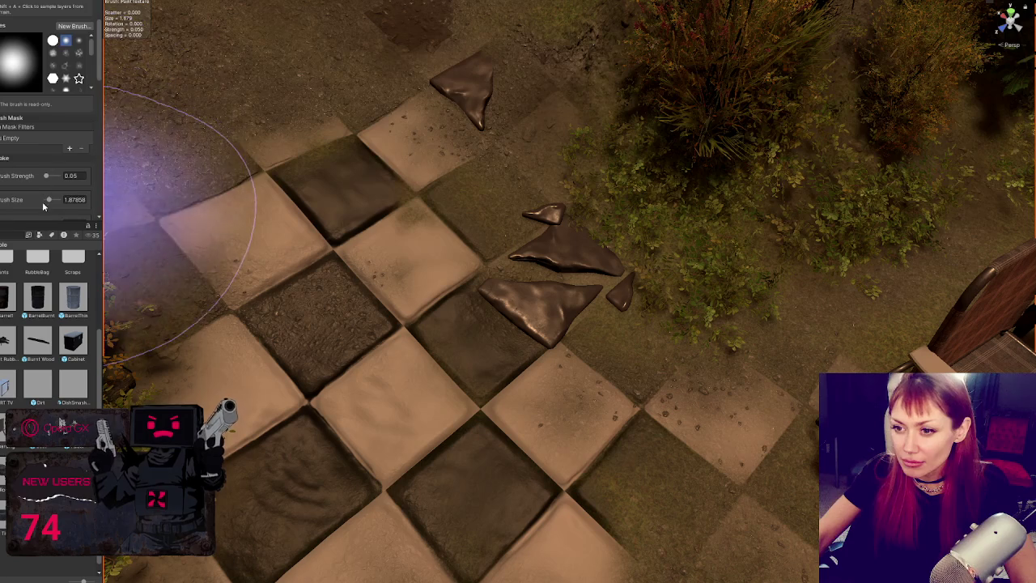
drag(48, 202, 46, 202)
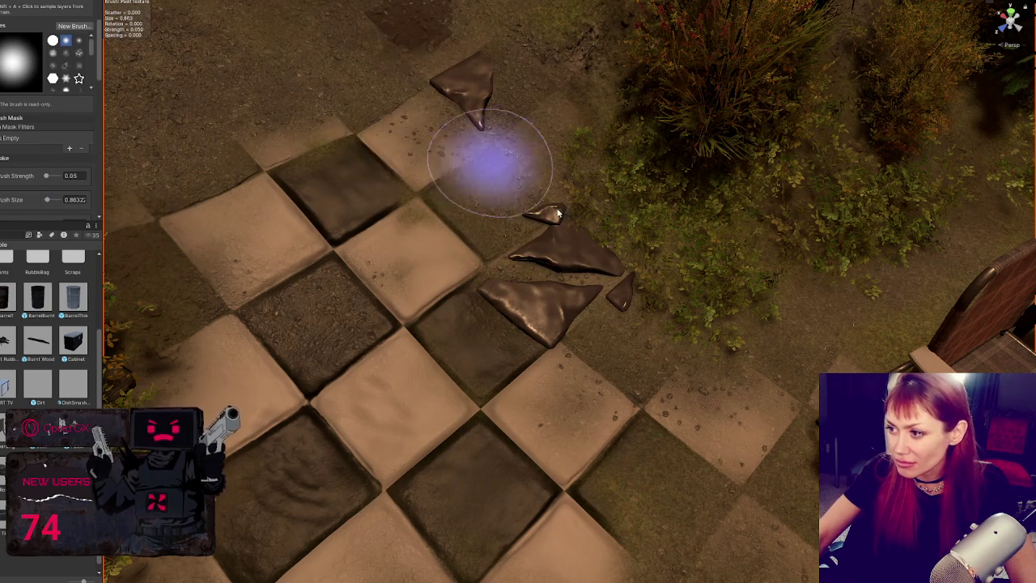
scroll(522, 224, down, 3)
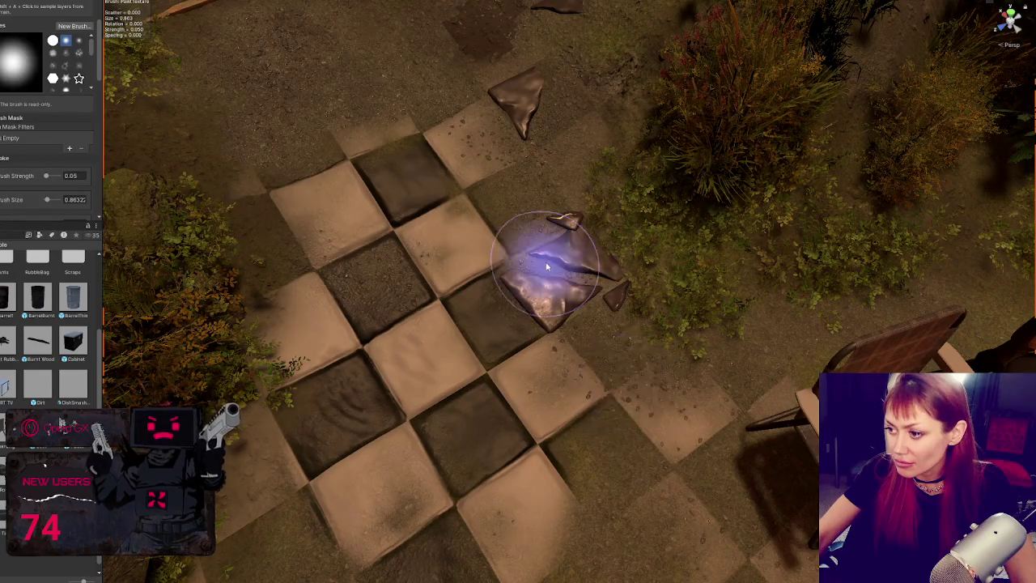
scroll(49, 161, up, 5)
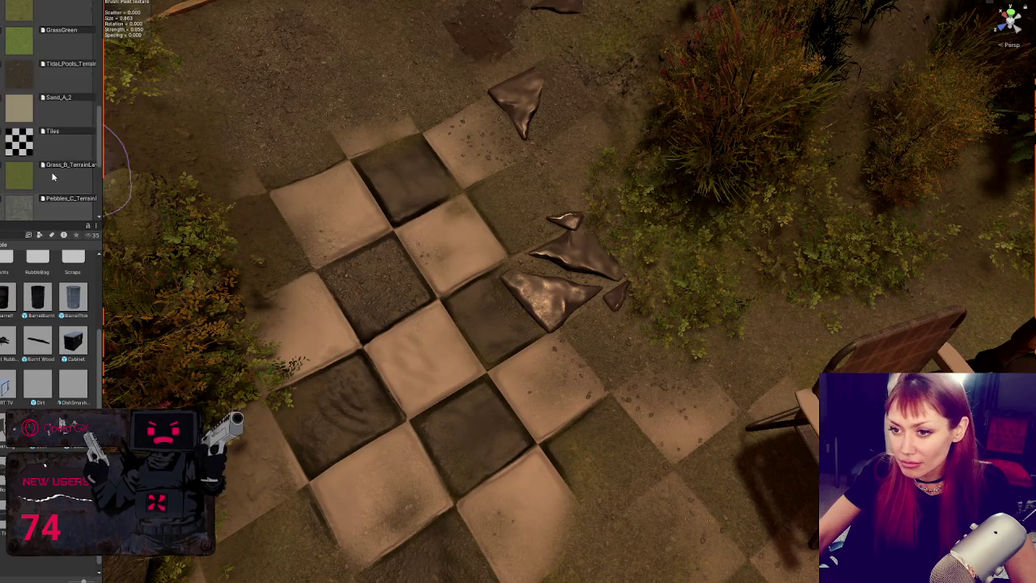
mouse_move(520, 319)
mouse_down()
mouse_move(545, 381)
mouse_move(363, 333)
mouse_move(397, 280)
mouse_move(416, 185)
mouse_move(411, 213)
mouse_move(469, 232)
mouse_move(456, 198)
mouse_move(332, 217)
mouse_move(342, 203)
mouse_move(323, 215)
mouse_move(361, 246)
mouse_up()
drag(373, 447, 474, 277)
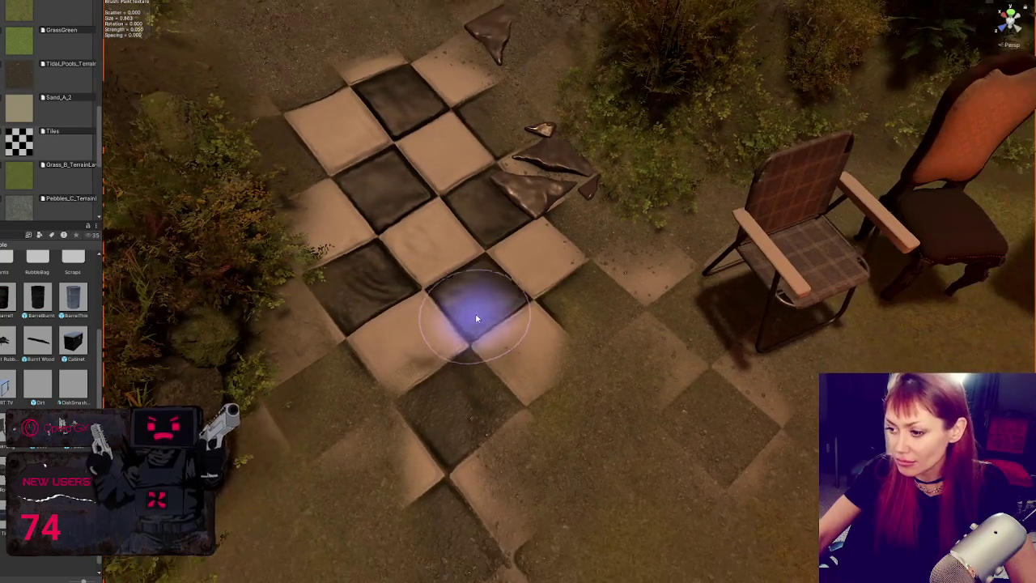
mouse_move(477, 318)
mouse_down()
mouse_move(462, 358)
mouse_move(529, 347)
mouse_move(530, 301)
mouse_move(555, 300)
mouse_move(504, 296)
mouse_move(597, 296)
mouse_move(507, 335)
mouse_up()
mouse_move(393, 342)
mouse_down()
mouse_move(629, 412)
mouse_move(439, 312)
mouse_move(551, 416)
mouse_move(643, 331)
mouse_move(620, 307)
mouse_move(685, 286)
mouse_move(565, 276)
mouse_move(670, 365)
mouse_move(596, 444)
mouse_move(586, 432)
mouse_move(688, 372)
mouse_up()
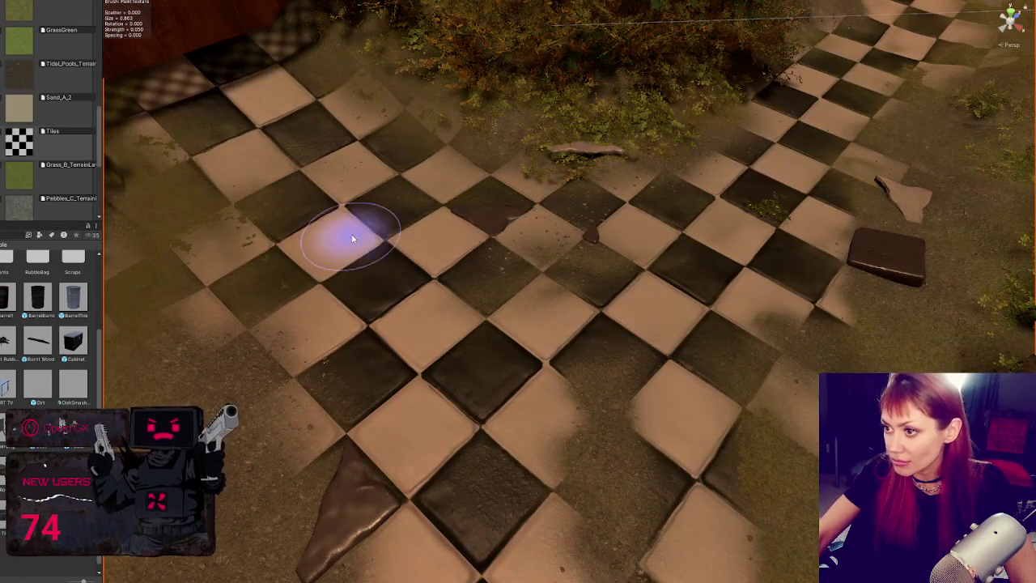
Rotate and slide the broken corner tile piece, and locate its base texture in the project
mouse_move(432, 398)
mouse_down()
mouse_move(564, 377)
mouse_move(483, 407)
mouse_move(97, 267)
mouse_up()
click(411, 390)
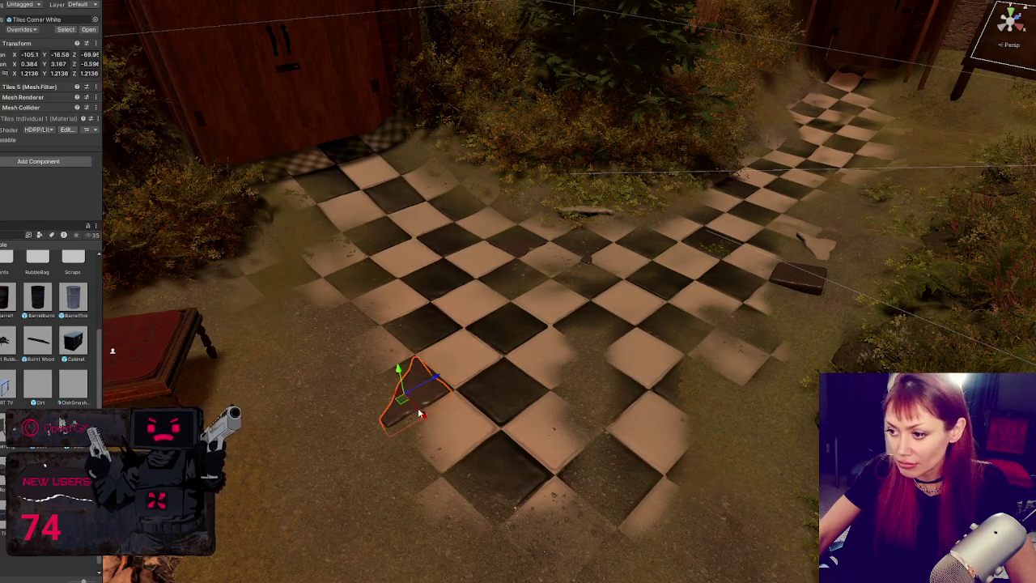
key(e)
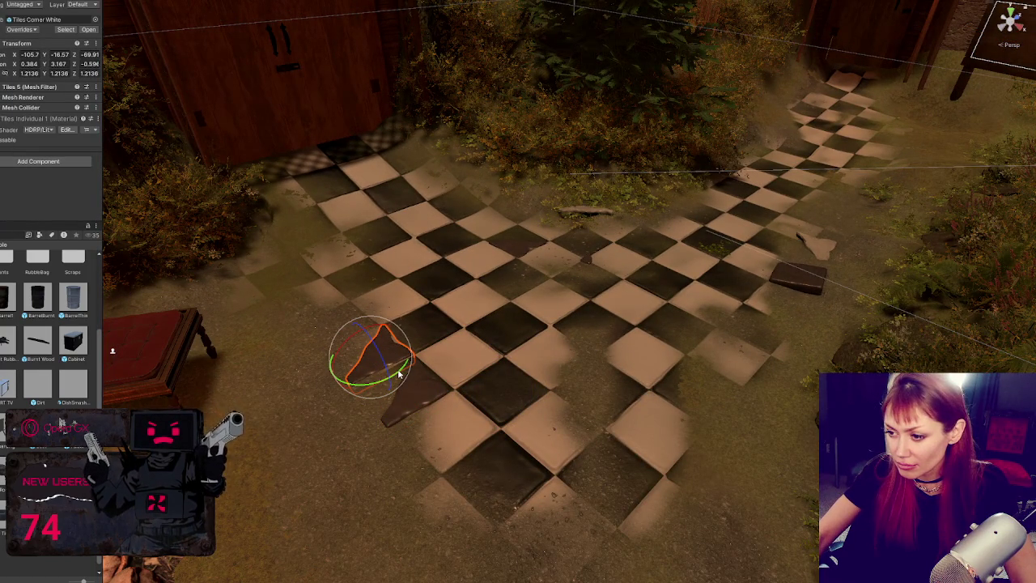
mouse_move(397, 374)
mouse_down()
mouse_move(262, 404)
mouse_move(265, 389)
mouse_up()
drag(346, 380, 347, 410)
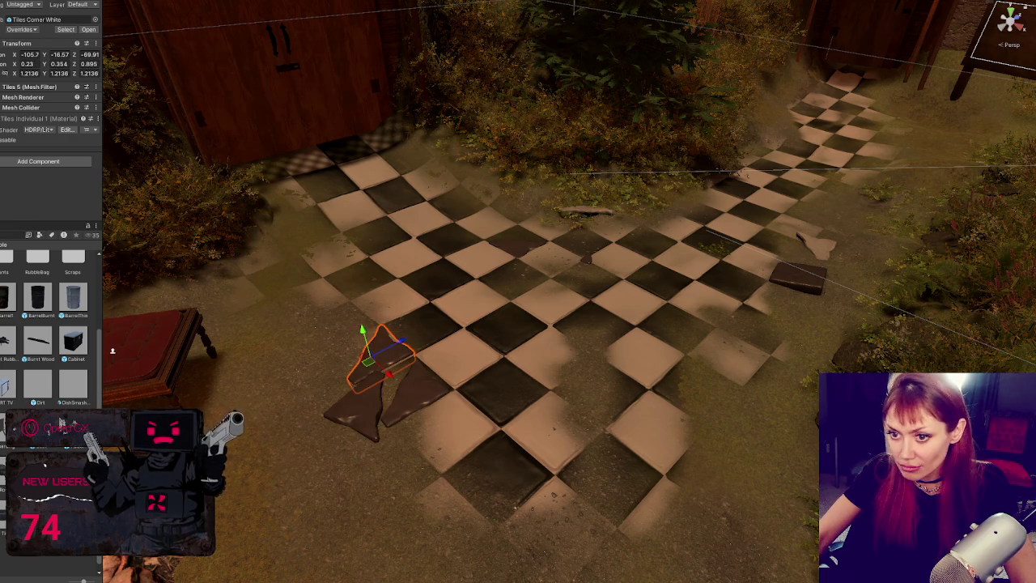
click(3, 129)
scroll(10, 125, down, 4)
click(16, 154)
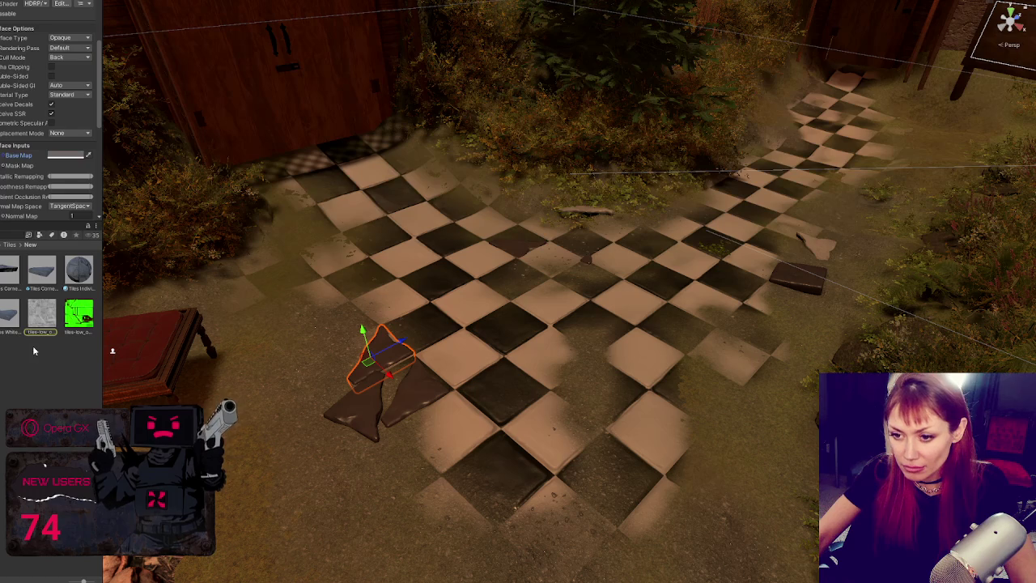
Reposition the tile piece, turning it around its vertical axis and adjusting its height
click(374, 379)
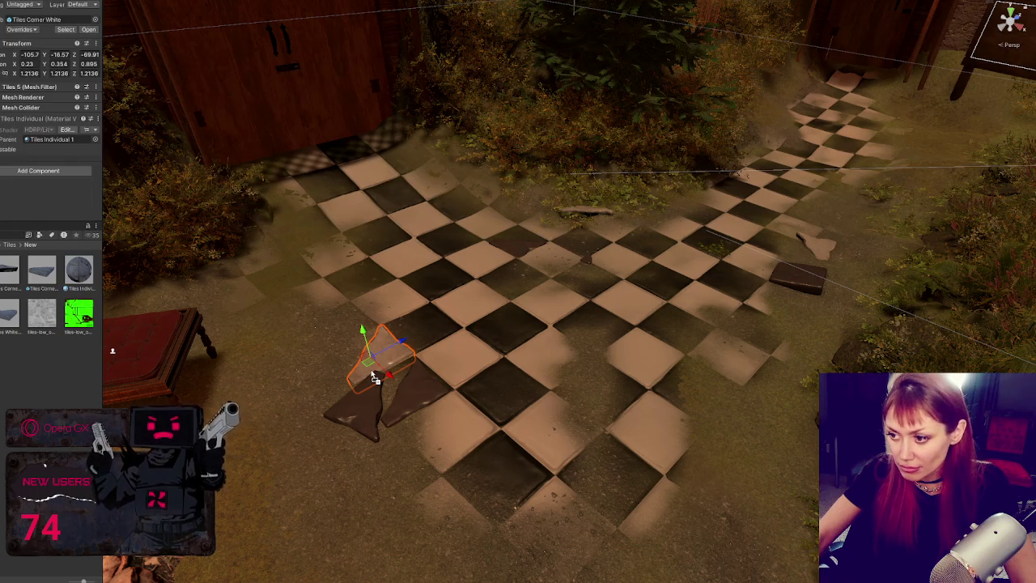
drag(387, 376, 359, 348)
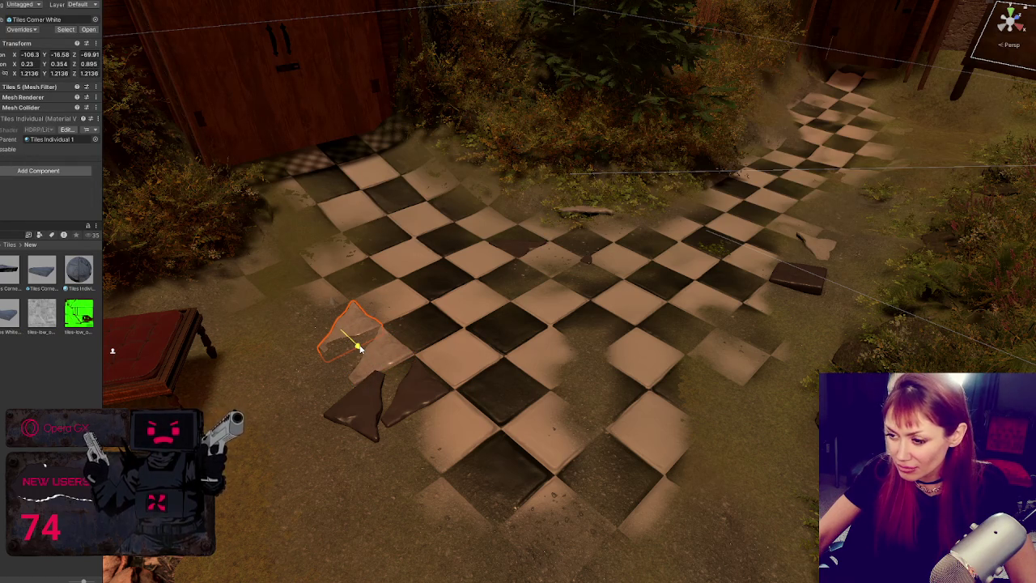
key(w)
mouse_move(301, 366)
mouse_down()
mouse_move(304, 332)
mouse_move(354, 323)
mouse_up()
key(e)
mouse_move(416, 326)
mouse_down()
mouse_move(429, 322)
mouse_move(361, 323)
mouse_up()
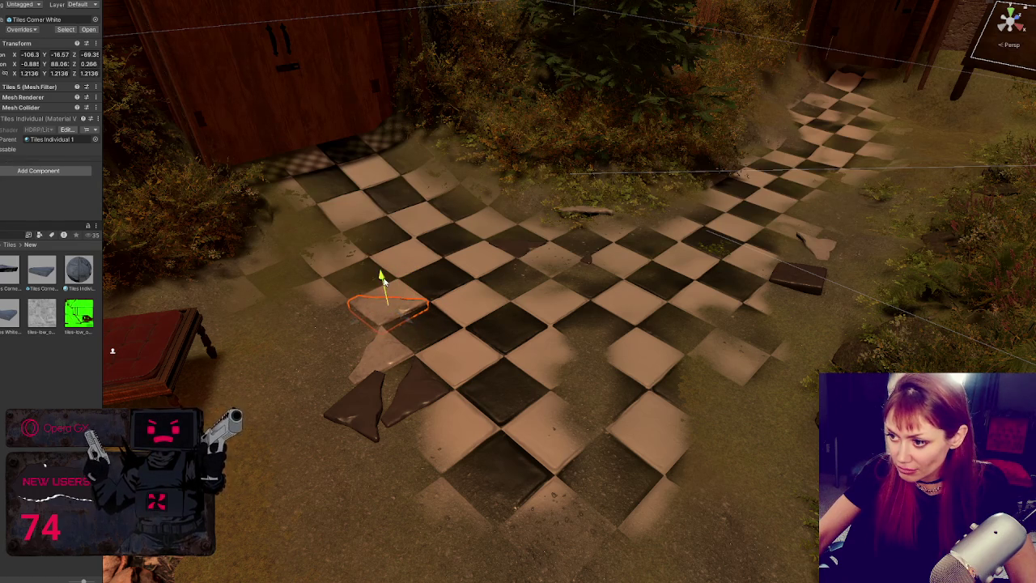
drag(384, 283, 383, 298)
key(e)
key(w)
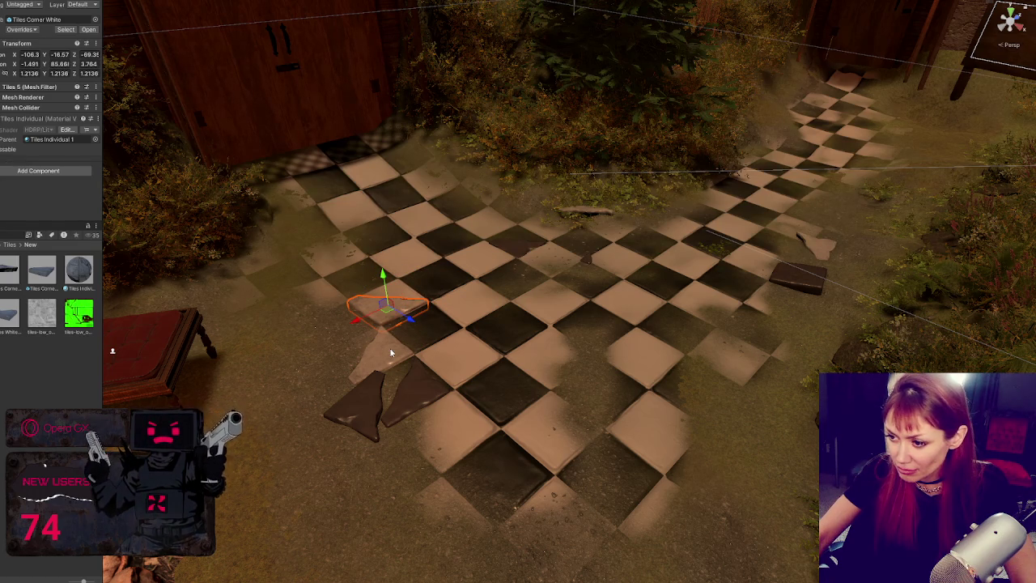
drag(329, 418, 444, 495)
Move the corner piece to the patio's lower-left edge, lower it, and add a rotated duplicate
click(565, 189)
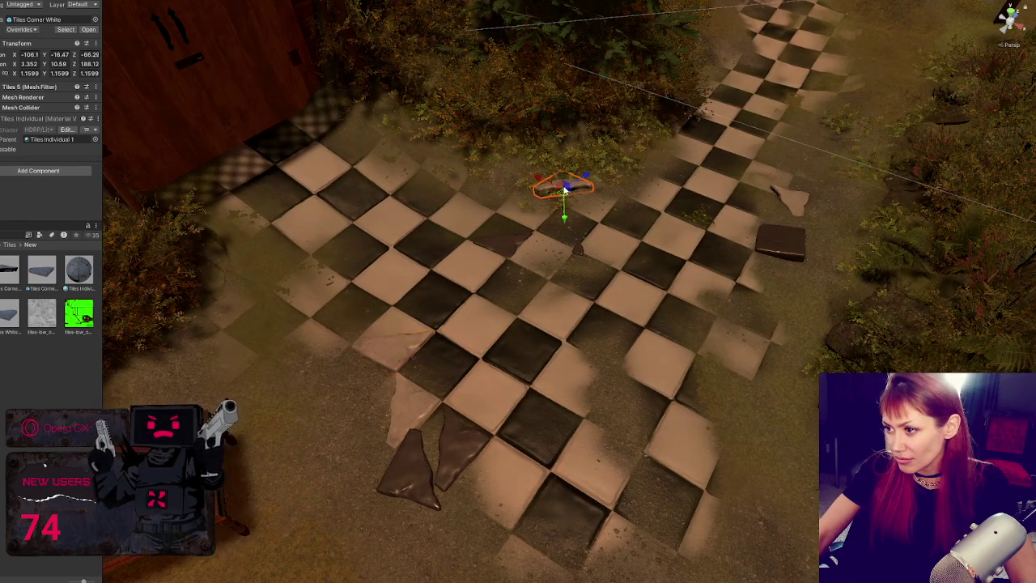
mouse_move(584, 176)
mouse_down()
mouse_move(356, 308)
mouse_move(342, 332)
mouse_move(355, 364)
mouse_move(344, 350)
mouse_move(356, 344)
mouse_up()
key(w)
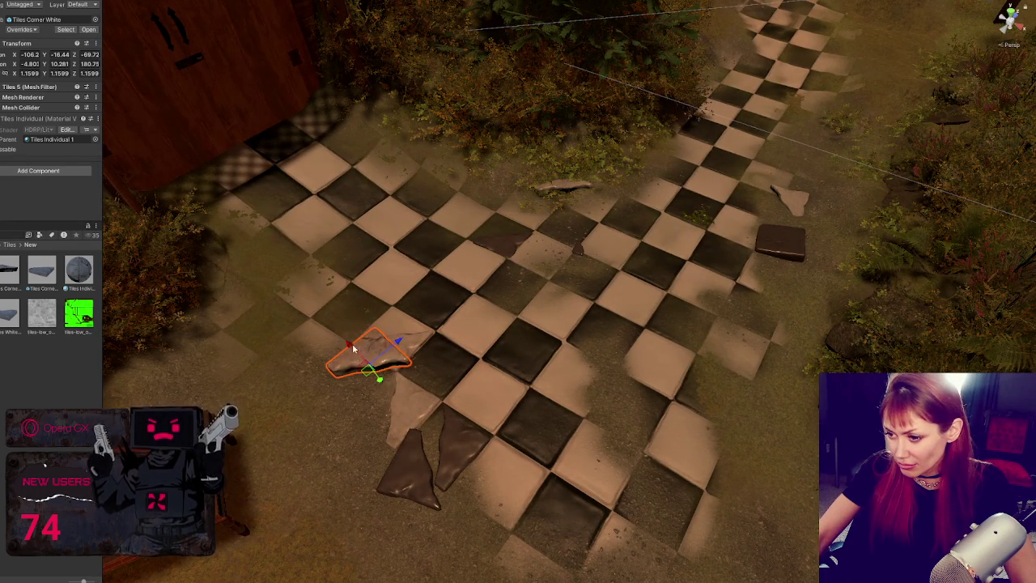
mouse_move(380, 380)
mouse_down()
mouse_move(395, 362)
mouse_move(332, 365)
mouse_move(294, 333)
mouse_move(323, 388)
mouse_up()
key(ctrl+d)
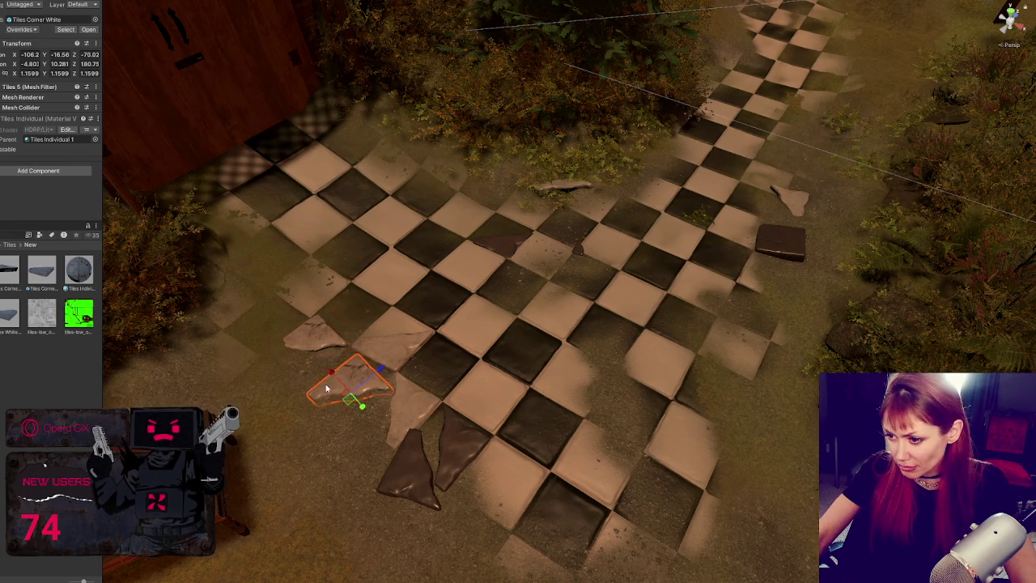
drag(357, 424, 335, 390)
Nudge the light tile fragment and a neighbouring broken fragment slightly left
click(322, 391)
click(414, 413)
mouse_move(426, 426)
mouse_down()
mouse_move(394, 463)
mouse_move(424, 432)
mouse_move(485, 473)
mouse_move(558, 478)
mouse_up()
click(415, 411)
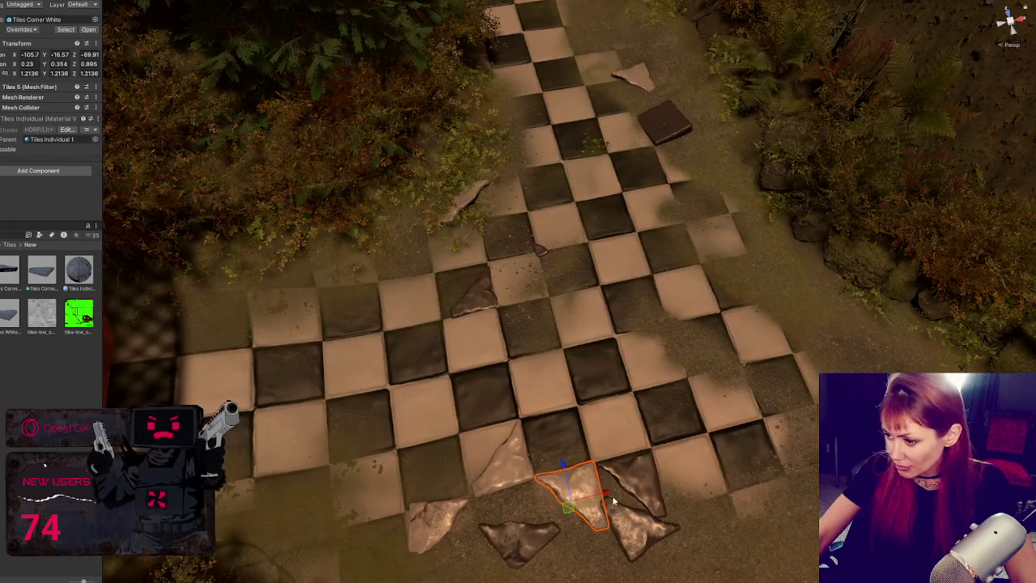
click(444, 522)
drag(418, 534, 402, 538)
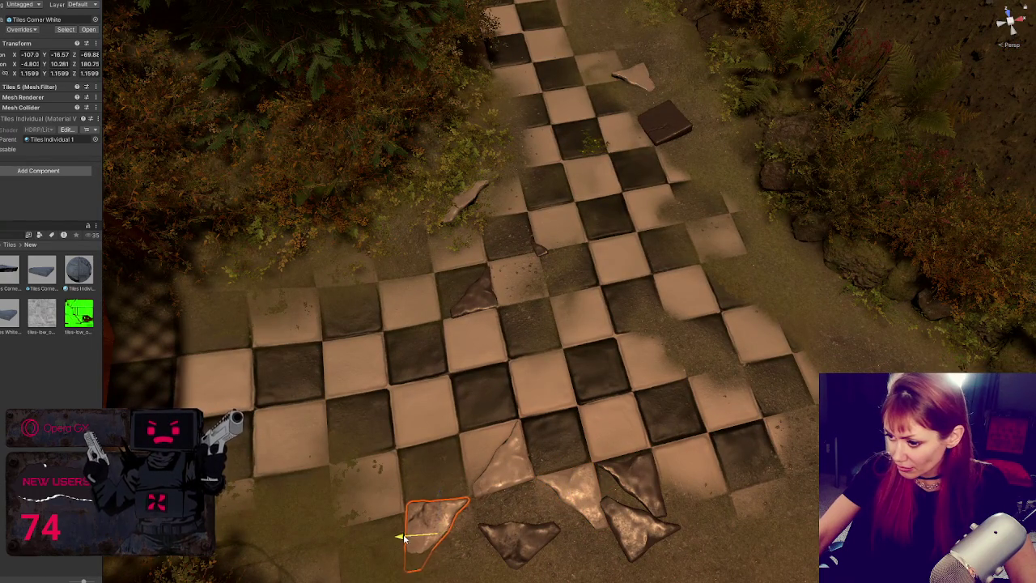
Choose the Pebbles_C_Terrain layer and paint ground texture over a light checker tile
click(435, 468)
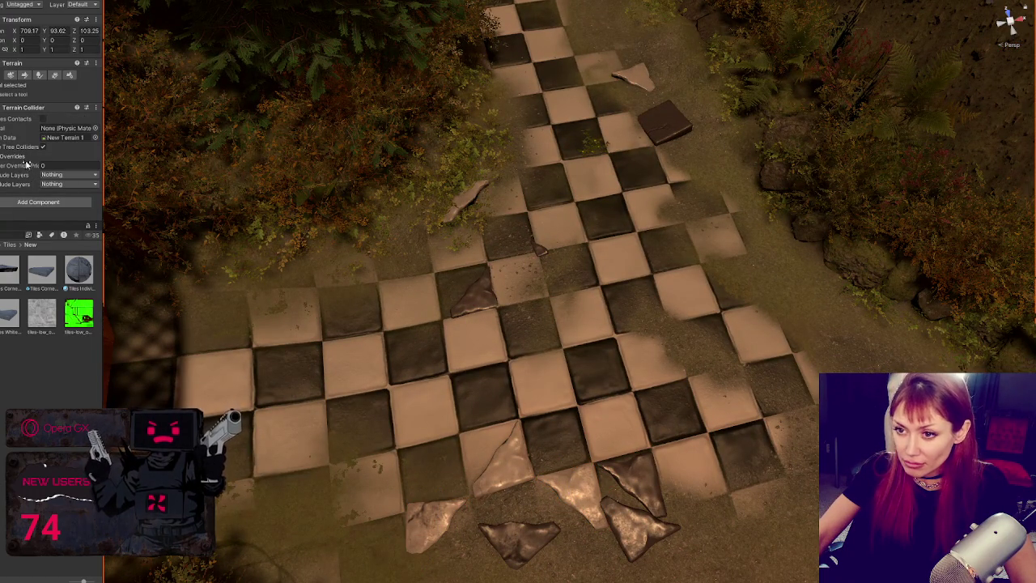
click(17, 76)
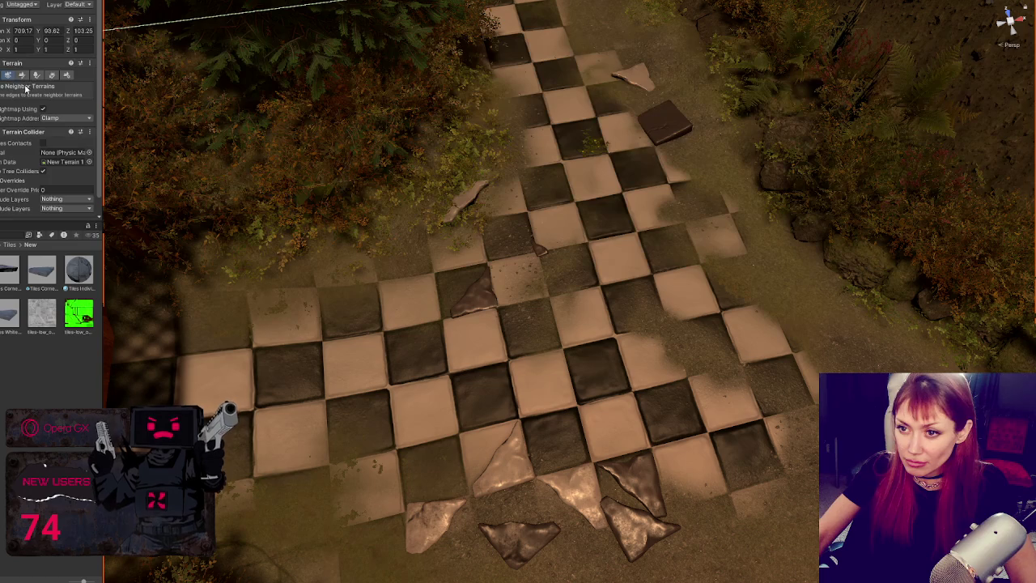
click(22, 75)
scroll(24, 121, down, 10)
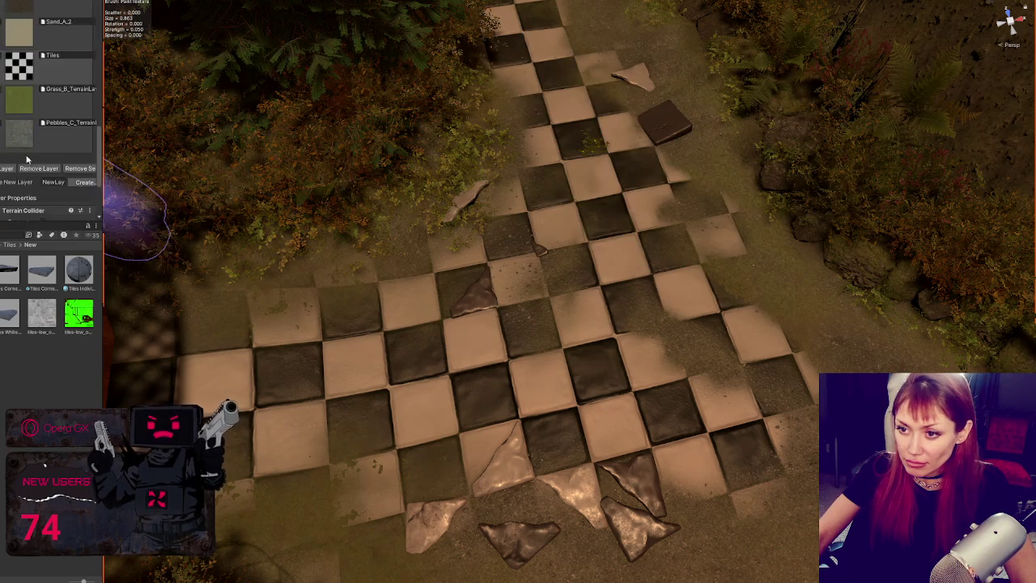
click(25, 188)
mouse_move(372, 453)
mouse_down()
mouse_move(416, 497)
mouse_move(470, 510)
mouse_move(451, 543)
mouse_move(374, 526)
mouse_up()
mouse_move(462, 555)
mouse_down()
mouse_move(486, 555)
mouse_move(419, 513)
mouse_up()
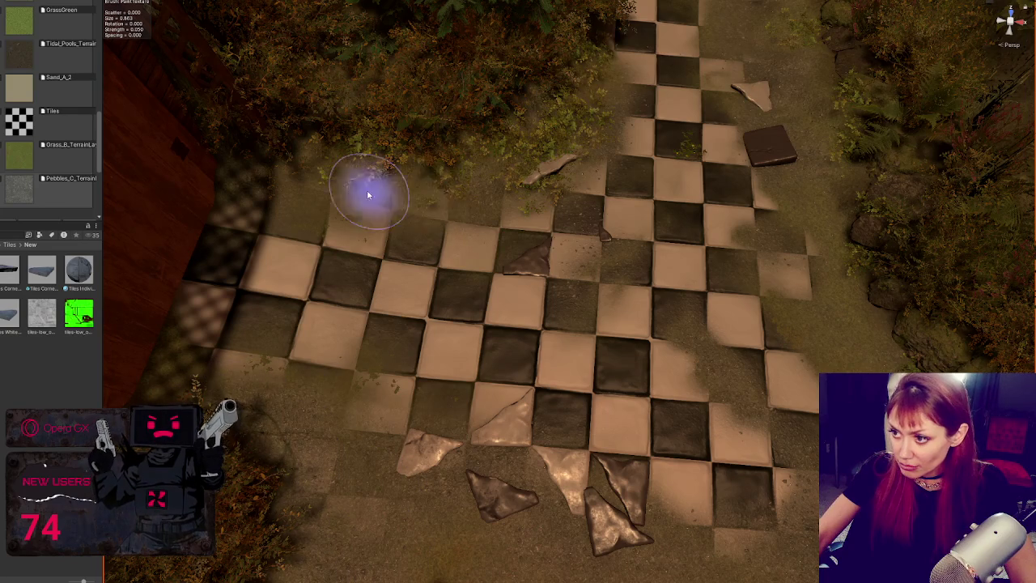
mouse_move(291, 233)
mouse_down()
mouse_move(340, 215)
mouse_move(349, 230)
mouse_move(482, 168)
mouse_up()
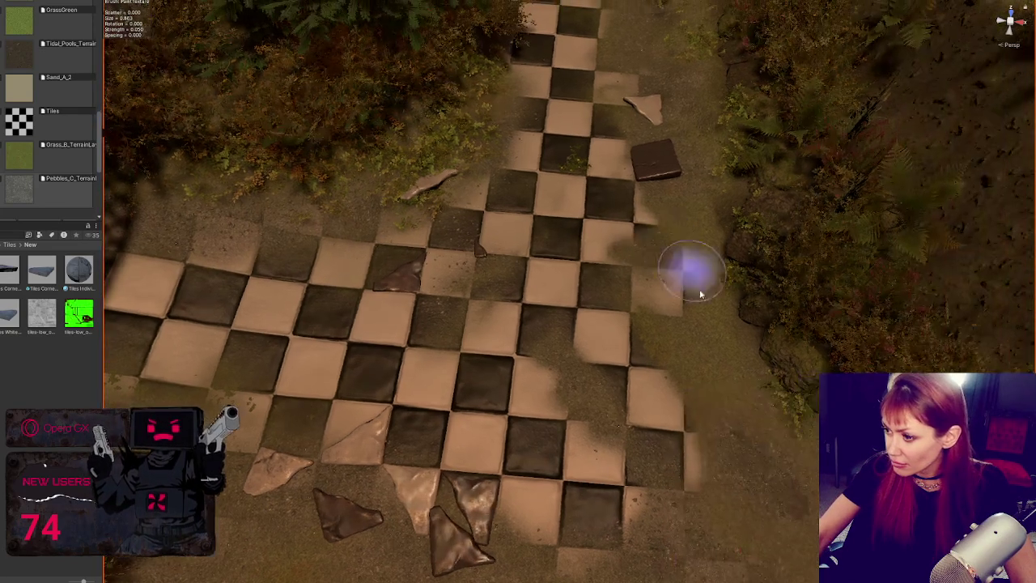
Try the Sand_A_2 texture layer, then switch back to Pebbles_C_Terrain
scroll(686, 504, down, 3)
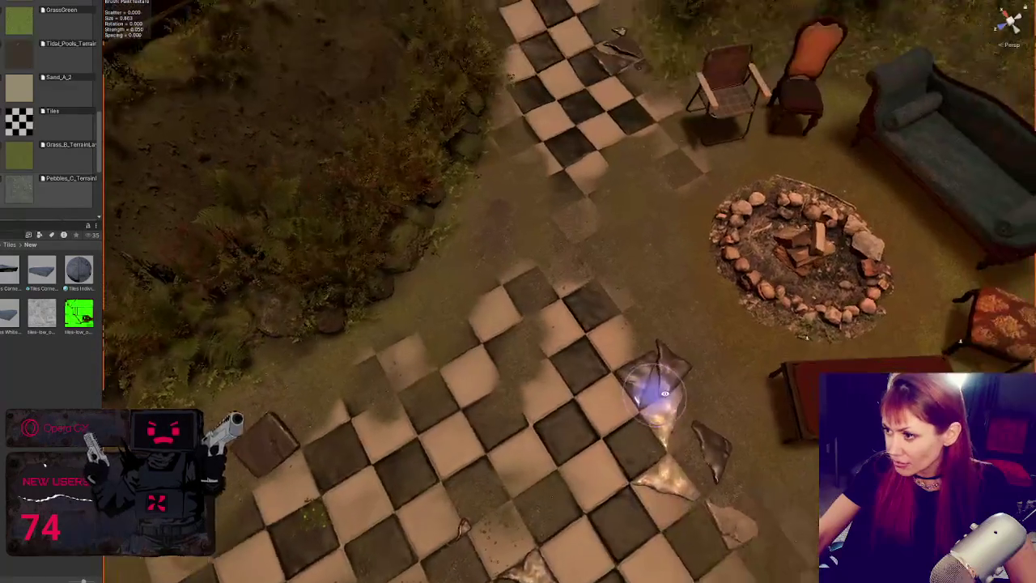
scroll(566, 231, down, 2)
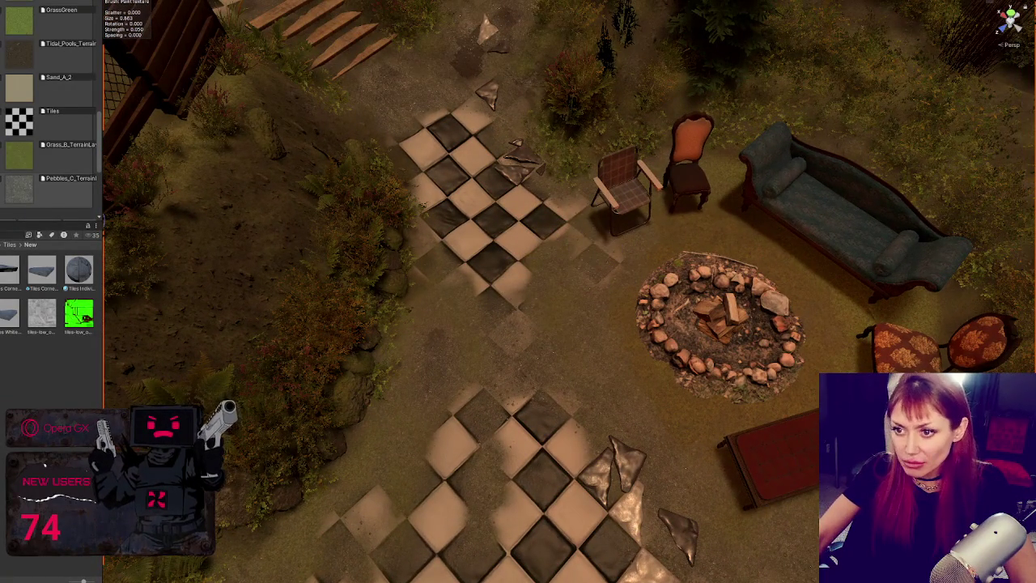
click(23, 95)
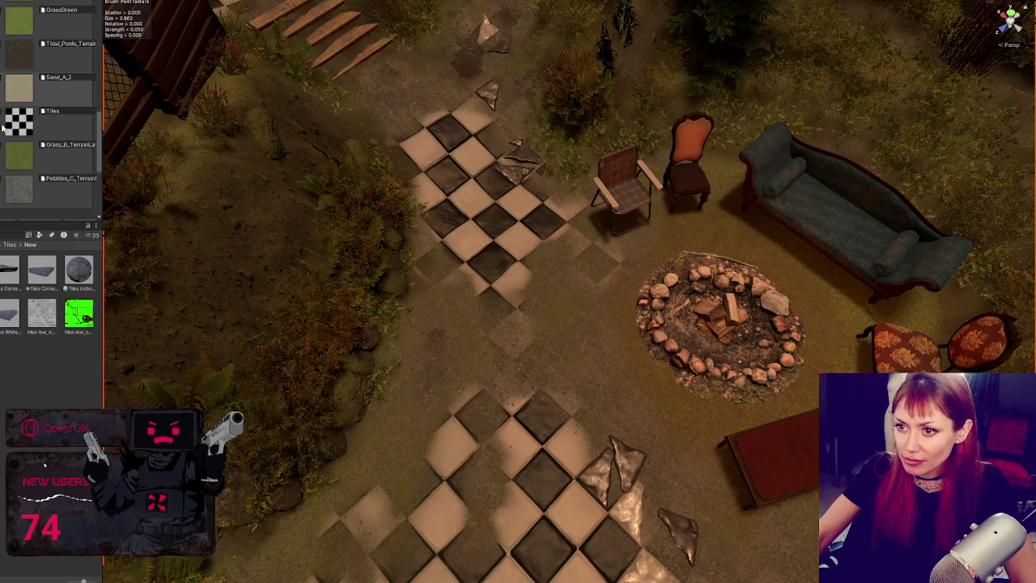
scroll(48, 113, up, 3)
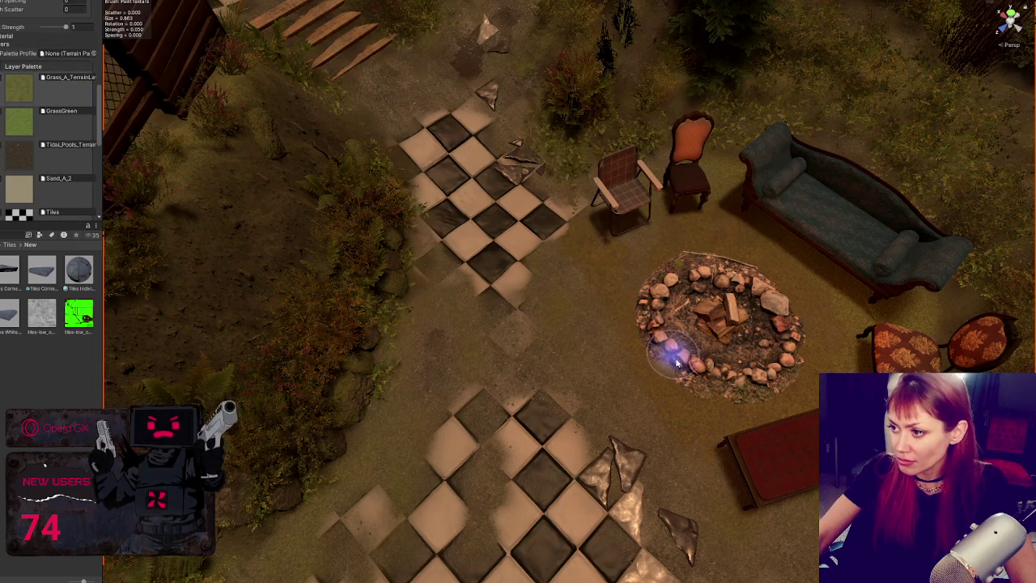
scroll(36, 181, down, 3)
click(24, 191)
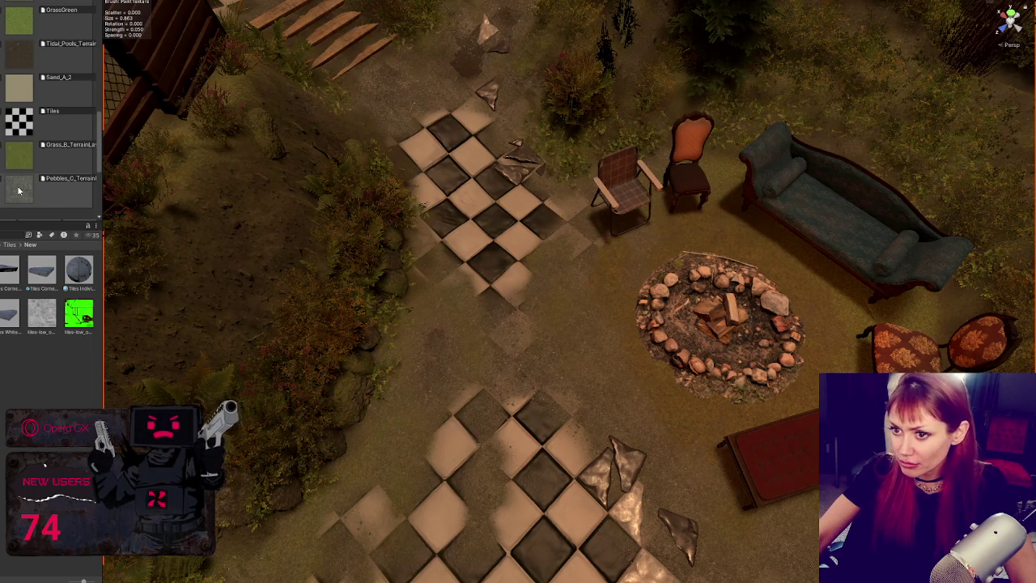
scroll(22, 186, up, 4)
Tilt the view low and select the broken shard beside the checkered patch near the stairs
mouse_move(566, 307)
mouse_down()
mouse_move(624, 300)
mouse_move(612, 250)
mouse_move(548, 300)
mouse_move(636, 388)
mouse_move(517, 363)
mouse_up()
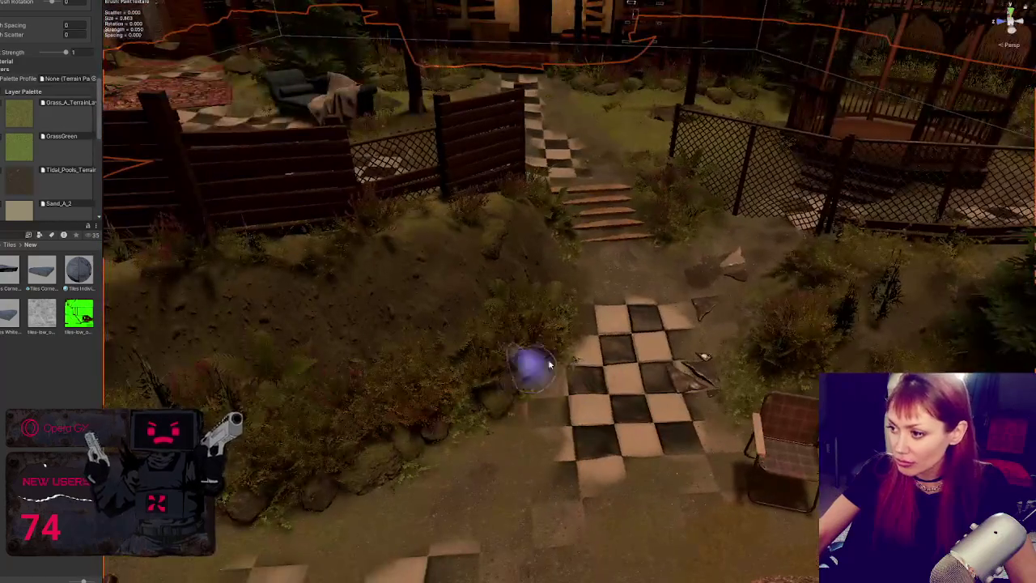
click(710, 307)
scroll(772, 274, up, 2)
mouse_move(775, 274)
mouse_down()
mouse_move(641, 346)
mouse_move(670, 283)
mouse_up()
Turn the shard to a new angle and move it down-left along the ground
key(e)
mouse_move(702, 332)
mouse_down()
mouse_move(766, 279)
mouse_move(757, 293)
mouse_up()
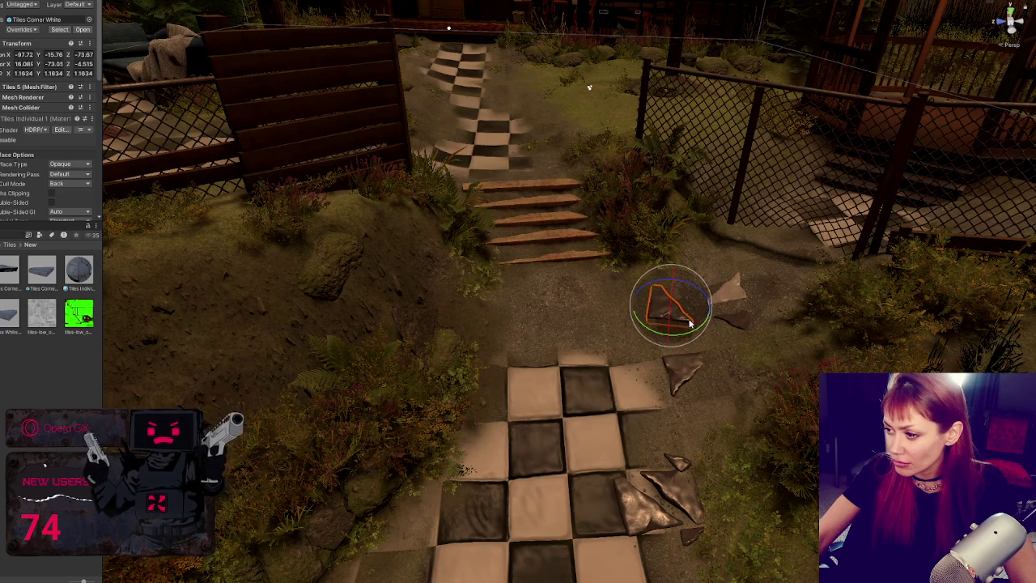
key(w)
mouse_move(671, 330)
mouse_down()
mouse_move(659, 340)
mouse_move(685, 364)
mouse_move(678, 356)
mouse_up()
key(e)
key(w)
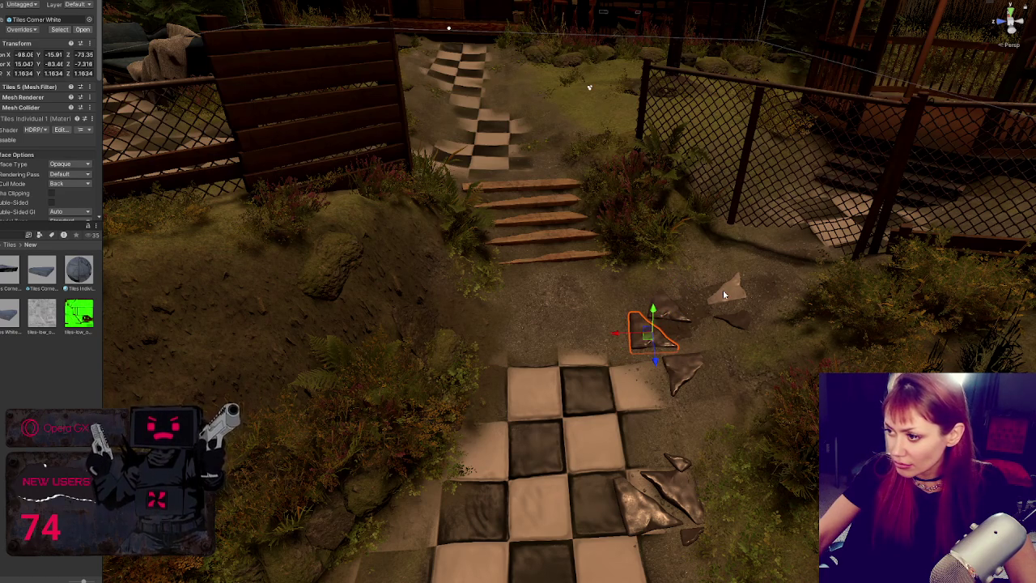
Rotate the small black tile shard at the patch corner into place
click(722, 289)
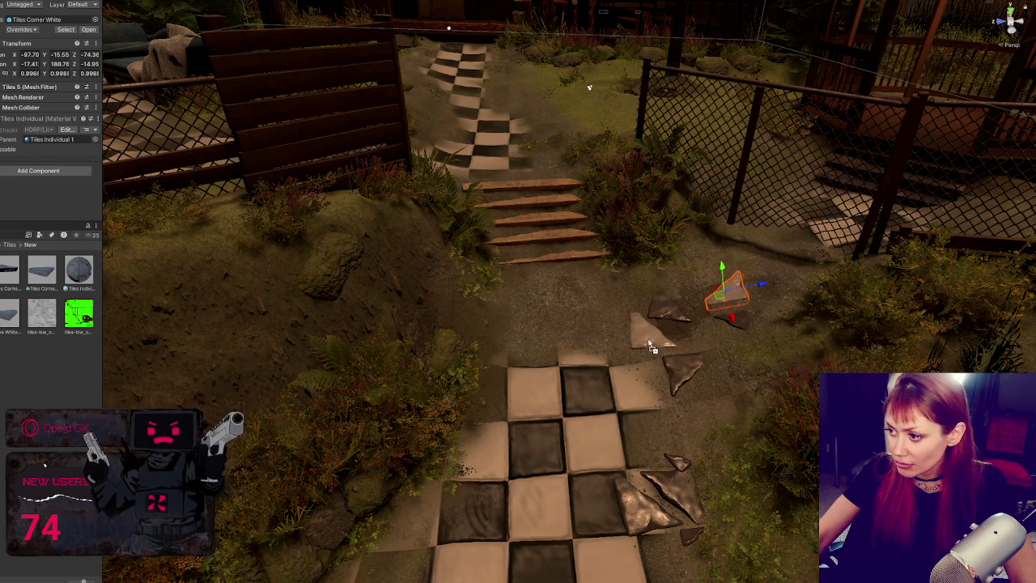
click(680, 461)
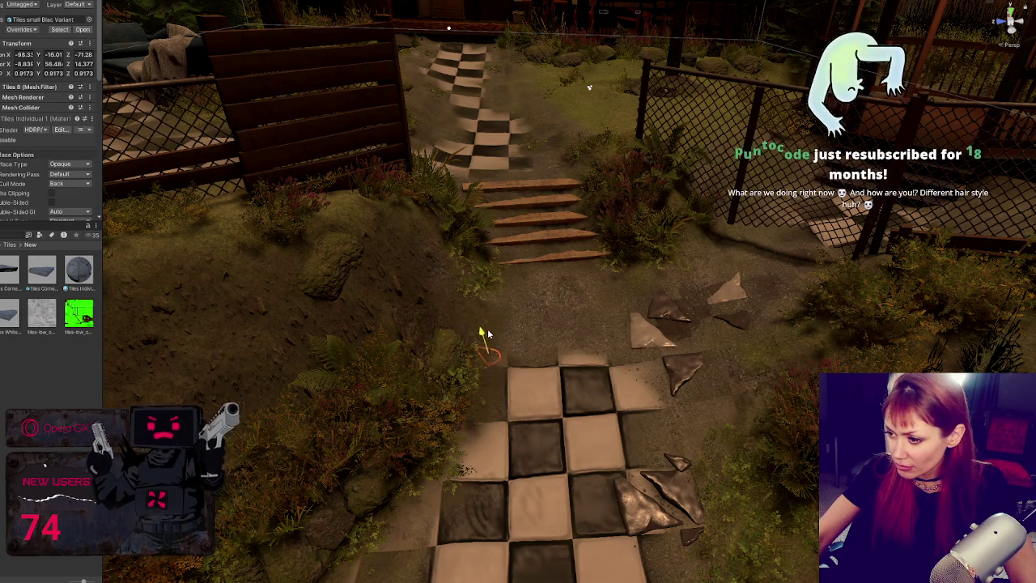
mouse_move(496, 356)
mouse_down()
mouse_move(494, 370)
mouse_move(488, 344)
mouse_up()
key(w)
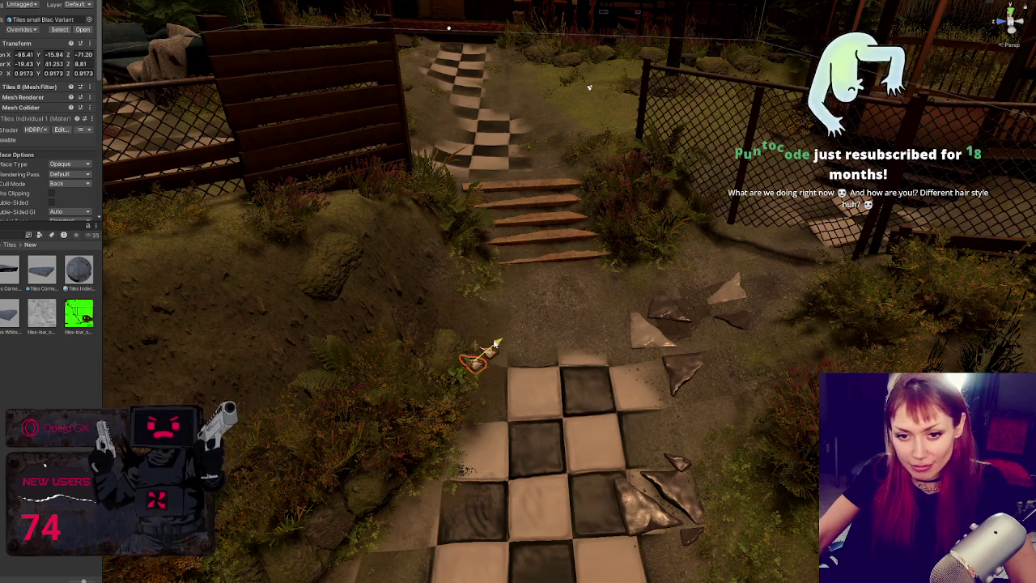
drag(503, 390, 491, 381)
key(w)
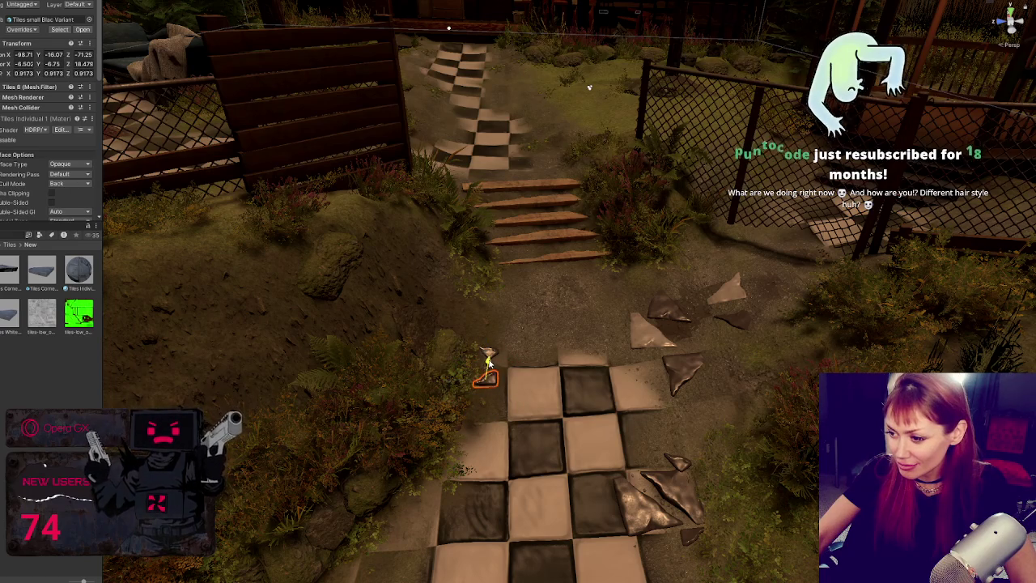
Check the white corner and small black shards across the patch, then select the terrain
click(623, 335)
drag(623, 336, 567, 356)
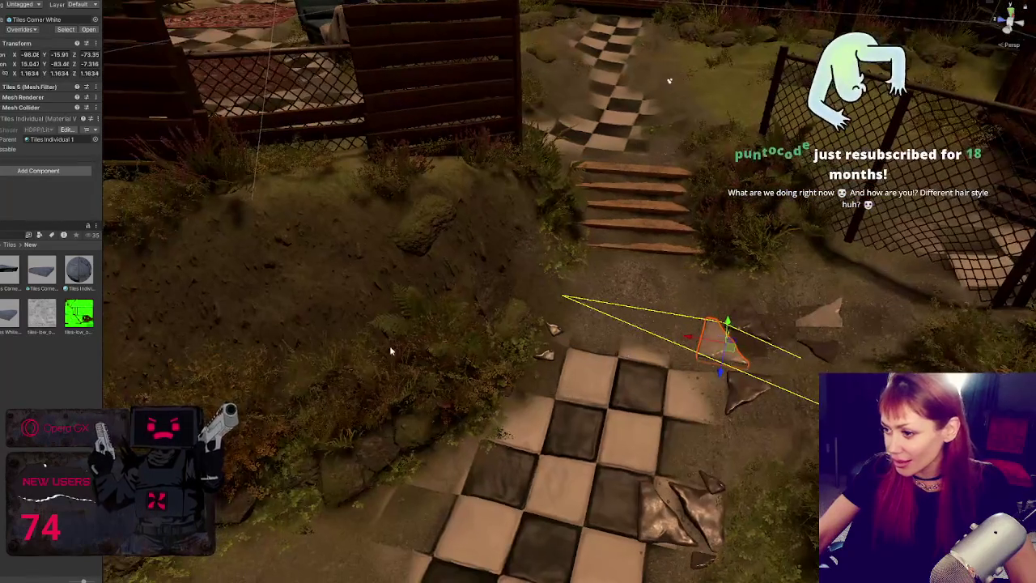
drag(30, 310, 550, 364)
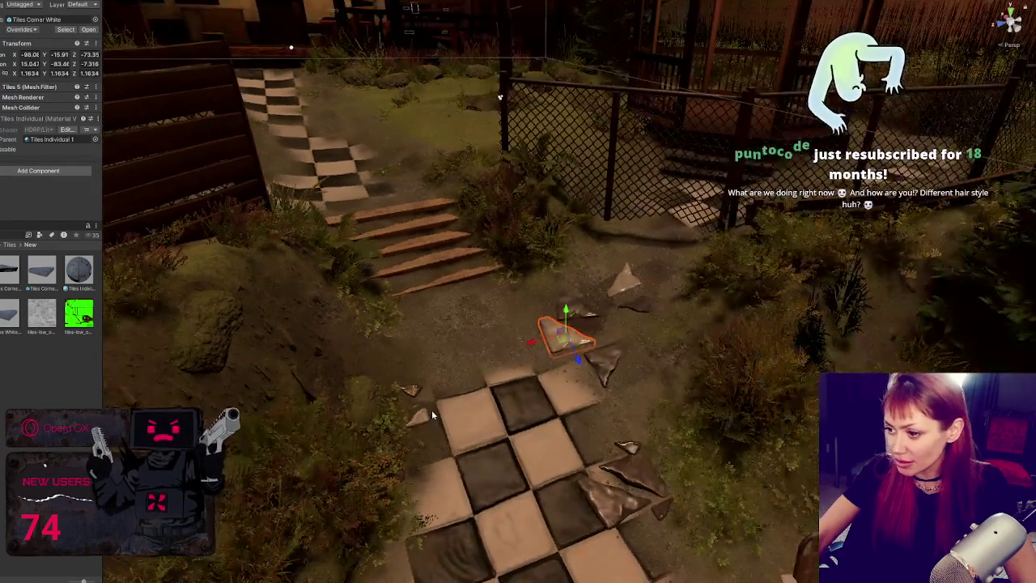
click(431, 413)
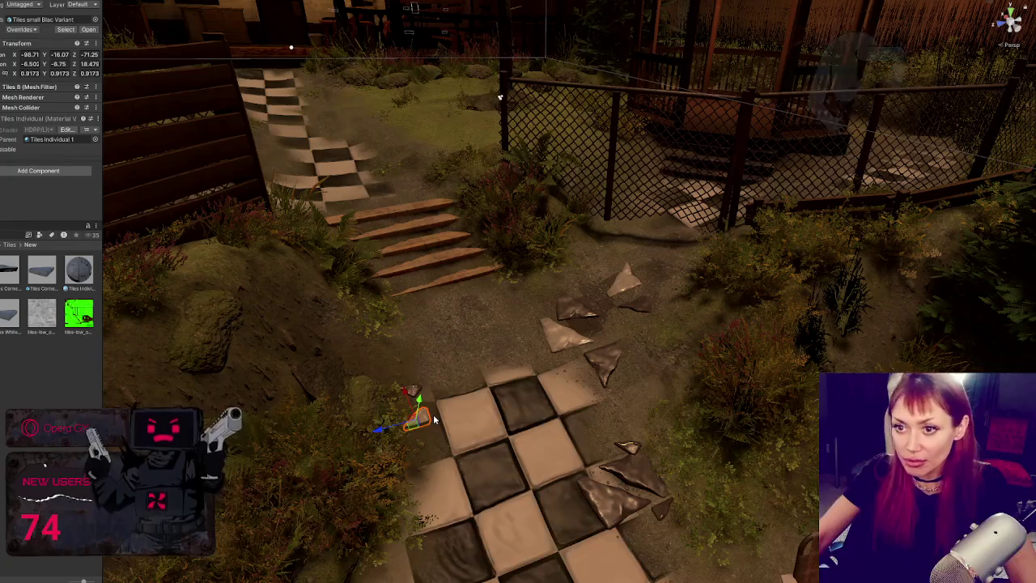
mouse_move(661, 432)
mouse_down()
mouse_move(631, 310)
mouse_move(689, 354)
mouse_move(688, 372)
mouse_up()
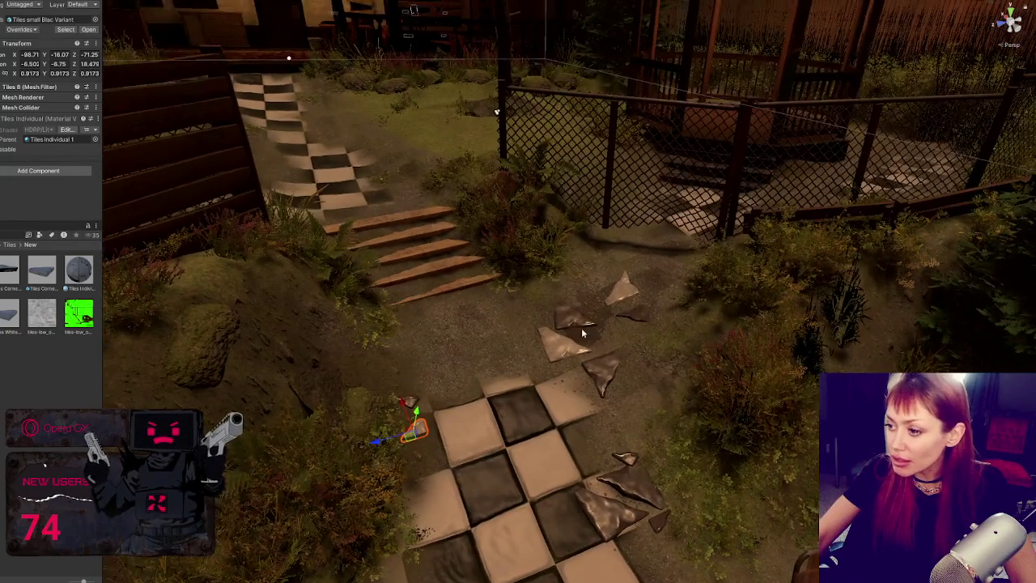
click(475, 313)
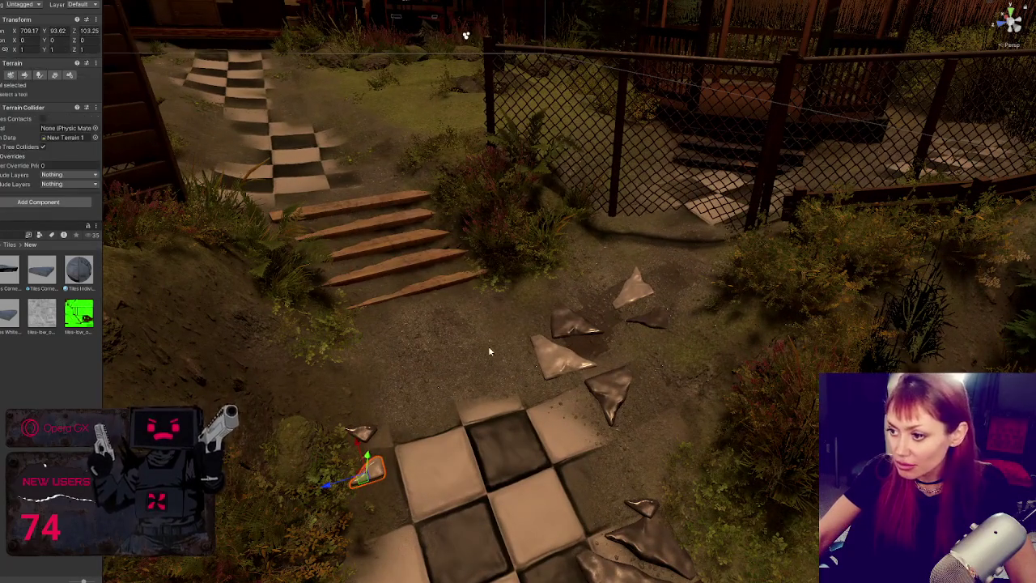
Choose the Pebbles_C texture layer to blend pebbles around the shards at the patch's upper edge
click(24, 74)
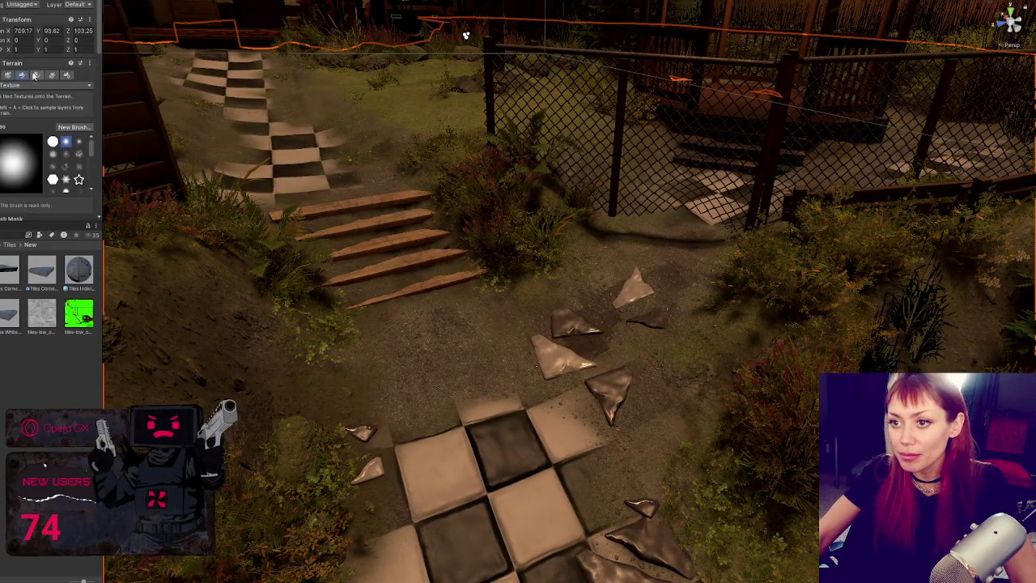
scroll(27, 162, down, 10)
click(26, 172)
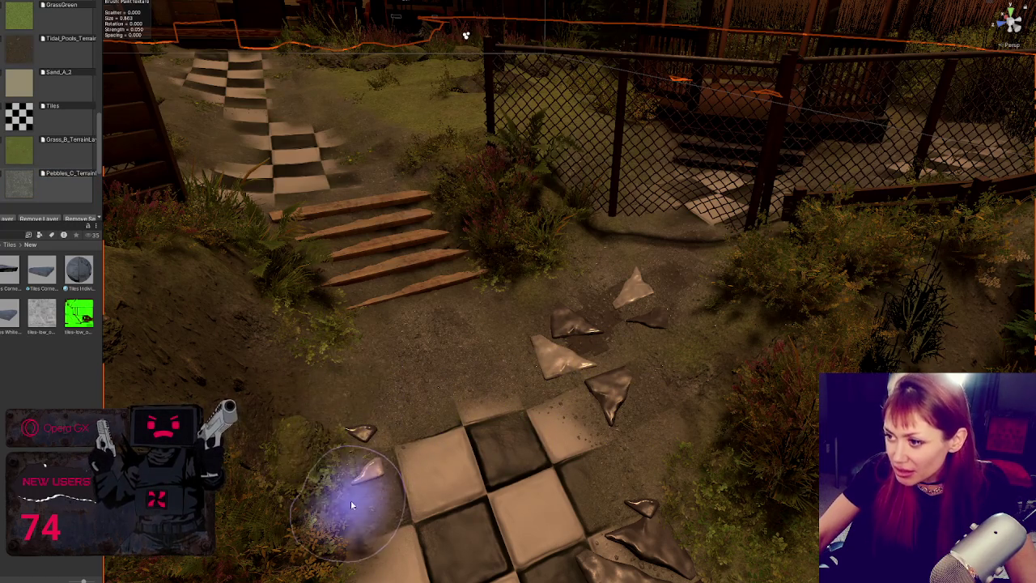
scroll(732, 326, down, 10)
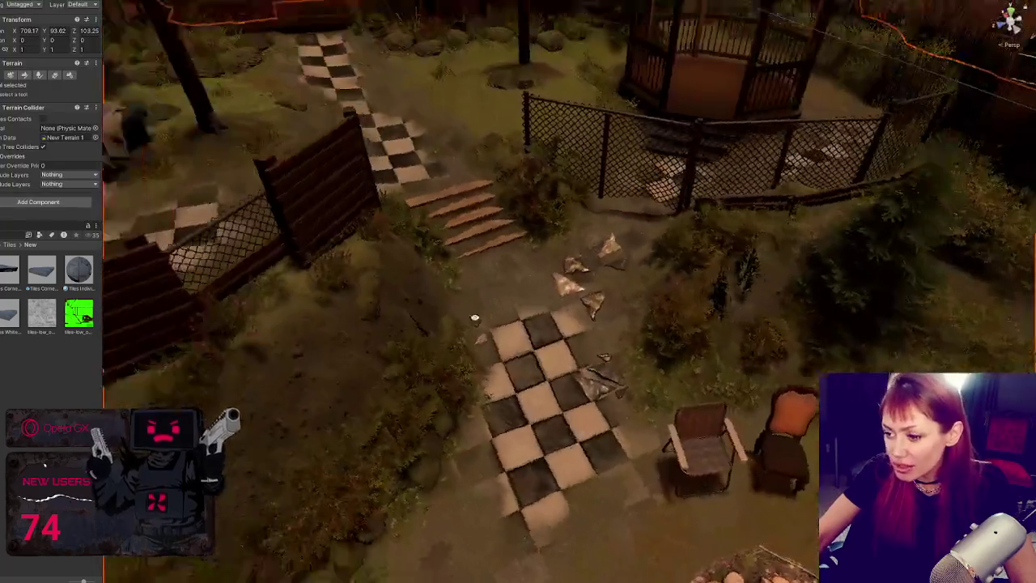
mouse_move(474, 317)
mouse_down()
mouse_move(300, 335)
mouse_move(239, 263)
mouse_up()
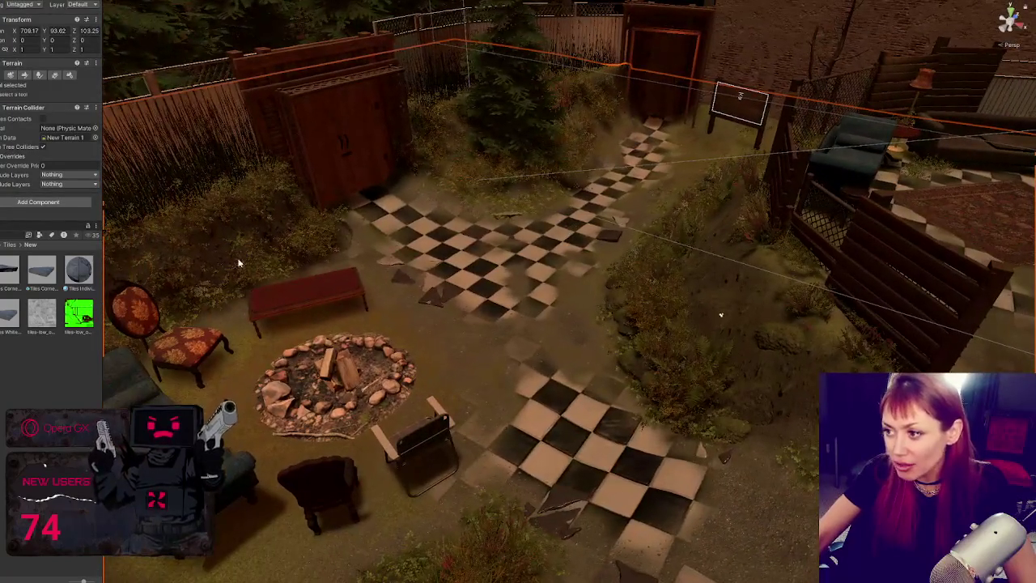
Move a loose Tile Full White to the lower checkered area and zero its rotation to lie flat
click(609, 237)
mouse_move(602, 248)
mouse_down()
mouse_move(553, 335)
mouse_move(473, 325)
mouse_up()
key(e)
key(f)
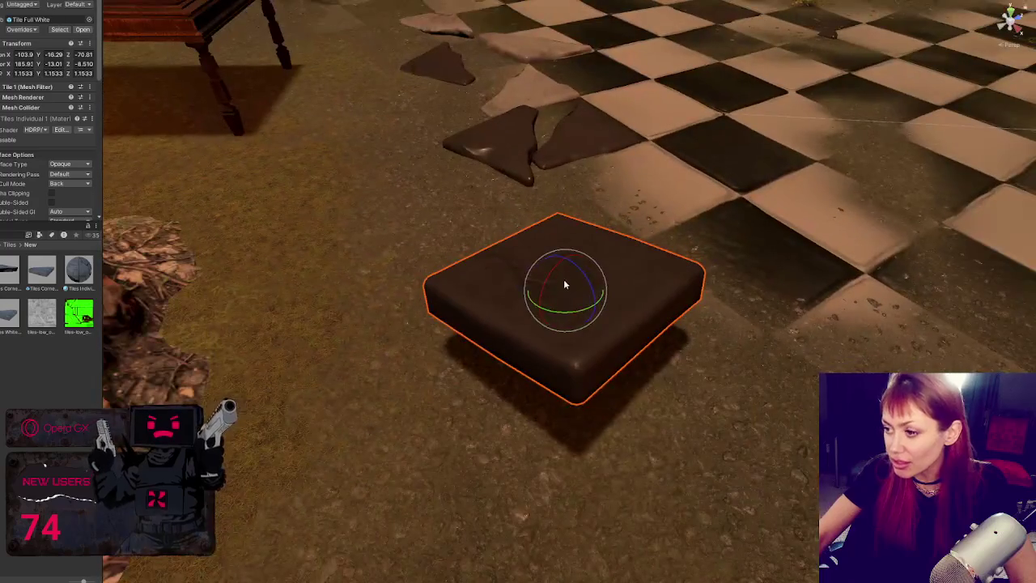
drag(565, 284, 576, 277)
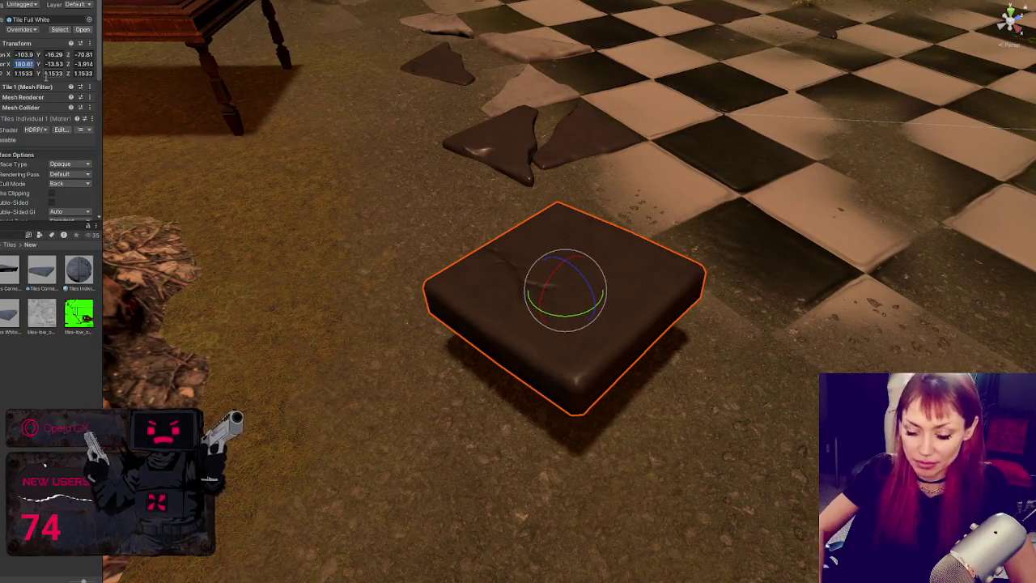
text(0)
key(Tab)
text(0)
key(Tab)
text(0)
Sink the tile lower into the ground and enlarge it slightly
mouse_move(562, 277)
mouse_down()
mouse_move(548, 336)
mouse_move(783, 291)
mouse_up()
key(f)
key(r)
mouse_move(549, 246)
mouse_down()
mouse_move(577, 289)
mouse_move(666, 268)
mouse_up()
key(e)
key(f)
key(r)
mouse_move(542, 343)
mouse_down()
mouse_move(573, 328)
mouse_move(556, 326)
mouse_up()
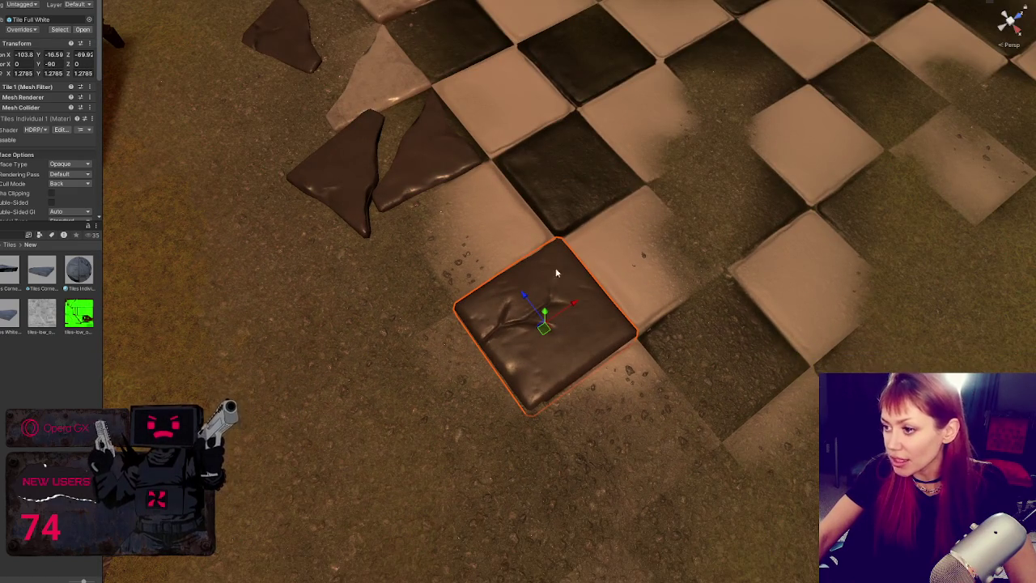
Duplicate a broken shard with Ctrl+D and lay the copy flat on the far patio tiles
mouse_move(773, 188)
mouse_down()
mouse_move(555, 343)
mouse_move(351, 415)
mouse_up()
key(e)
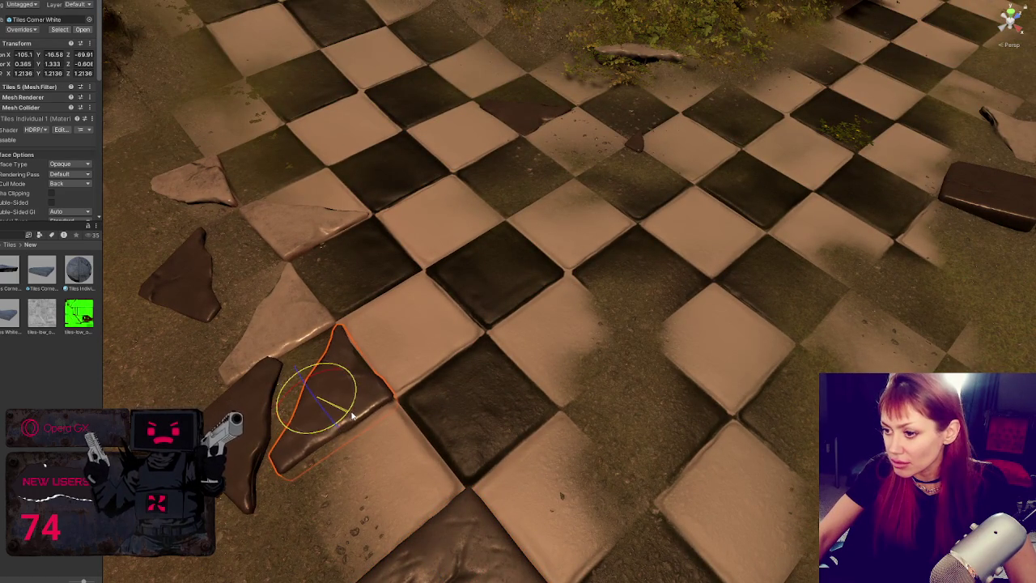
drag(302, 384, 472, 484)
key(w)
click(472, 485)
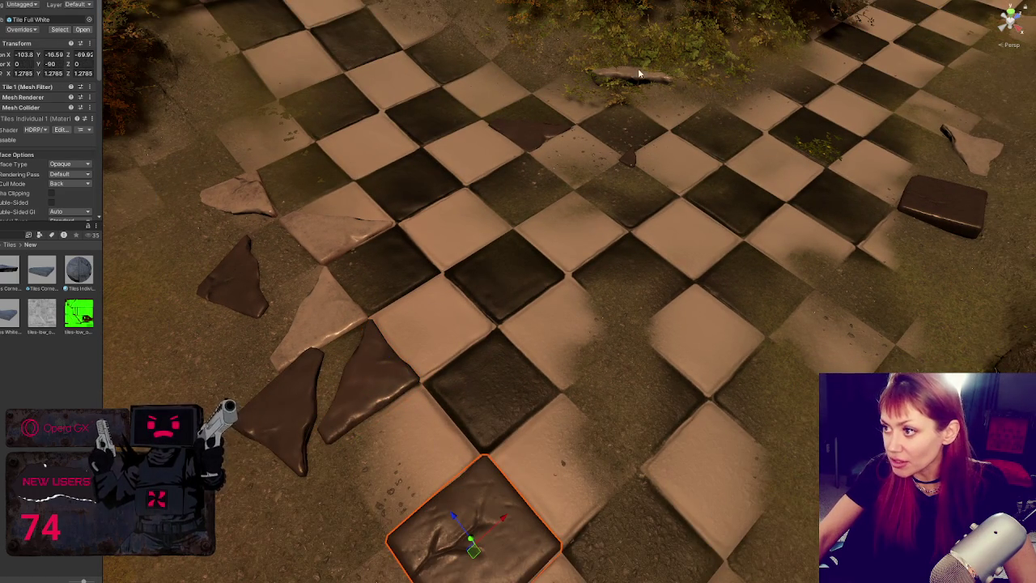
click(269, 206)
key(ctrl+d)
mouse_move(250, 202)
mouse_down()
mouse_move(532, 137)
mouse_move(485, 123)
mouse_move(427, 127)
mouse_up()
key(e)
key(w)
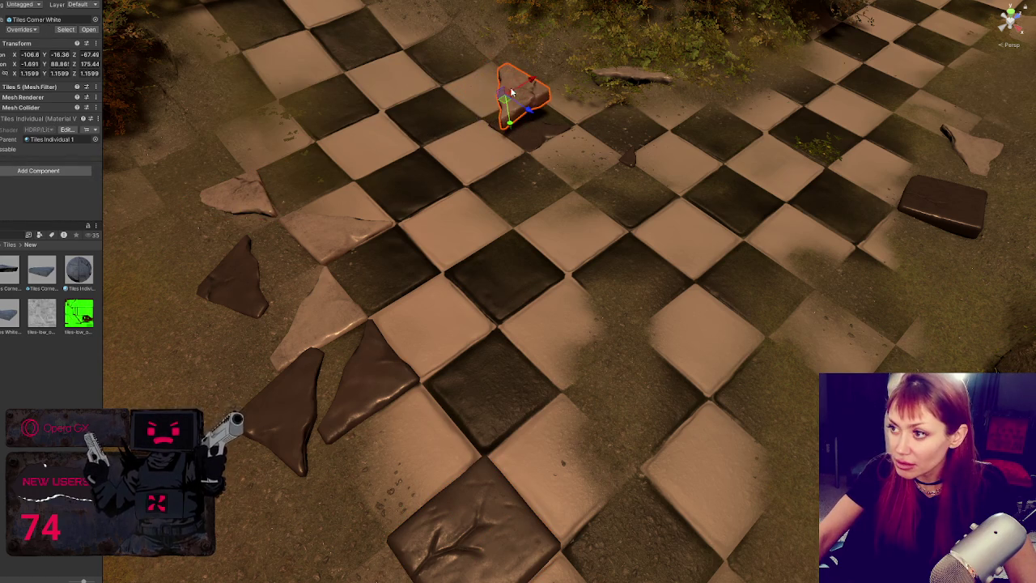
mouse_move(511, 123)
mouse_down()
mouse_move(511, 146)
mouse_move(511, 116)
mouse_up()
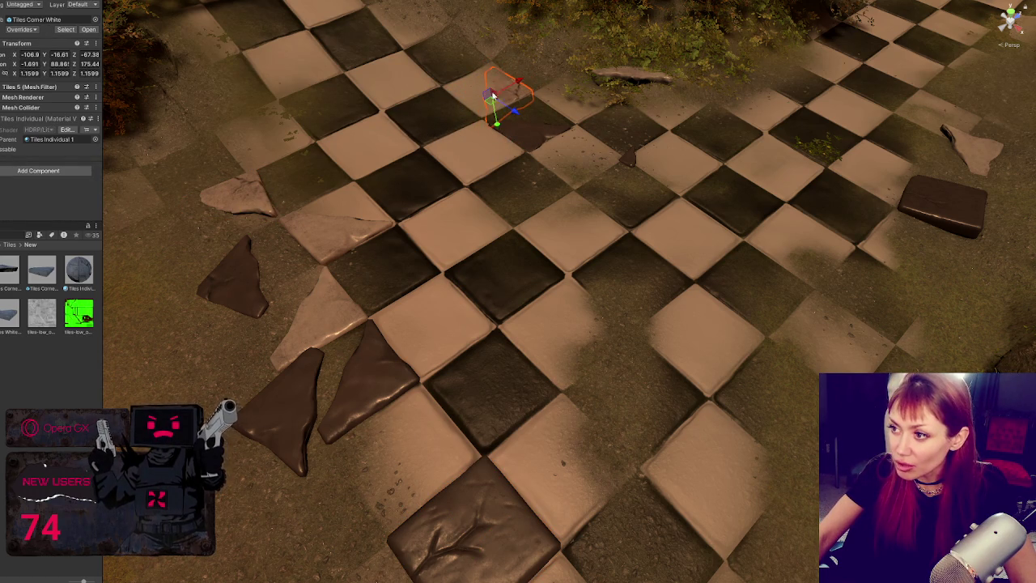
Scale a full tile near the fire pit down to about 1.1994
scroll(499, 120, down, 3)
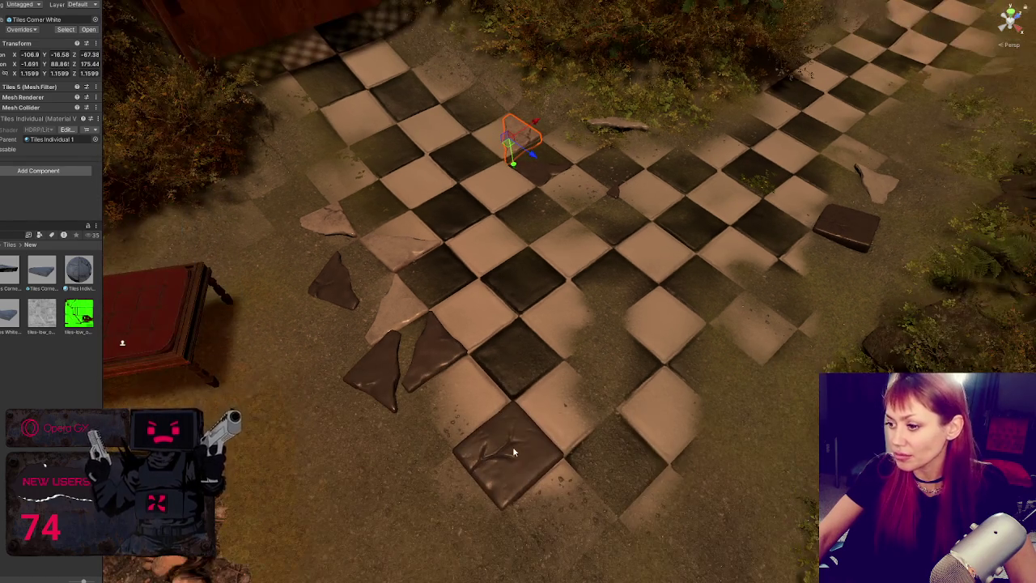
click(513, 452)
key(f)
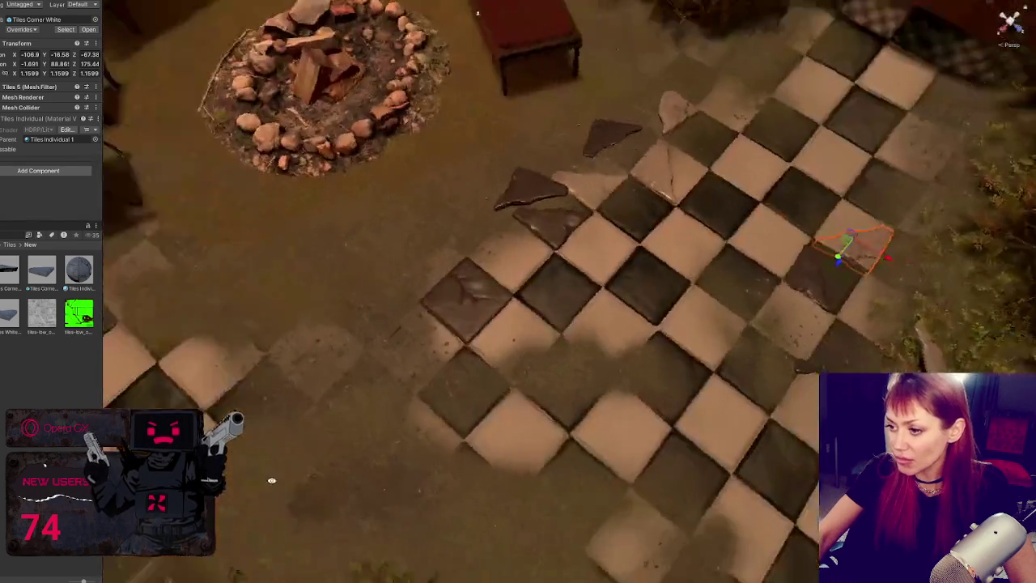
drag(503, 273, 503, 275)
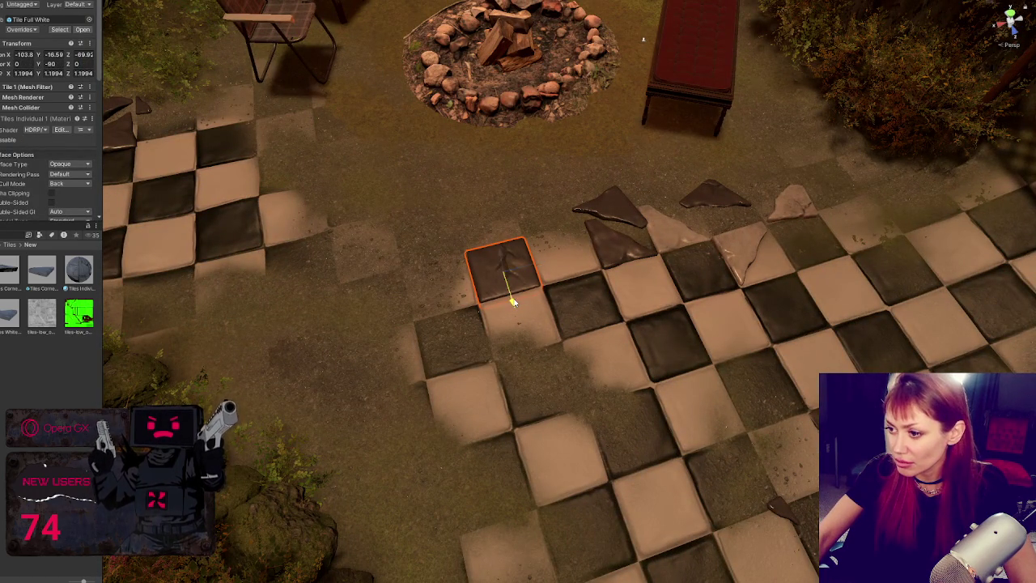
drag(514, 301, 73, 245)
scroll(410, 172, down, 5)
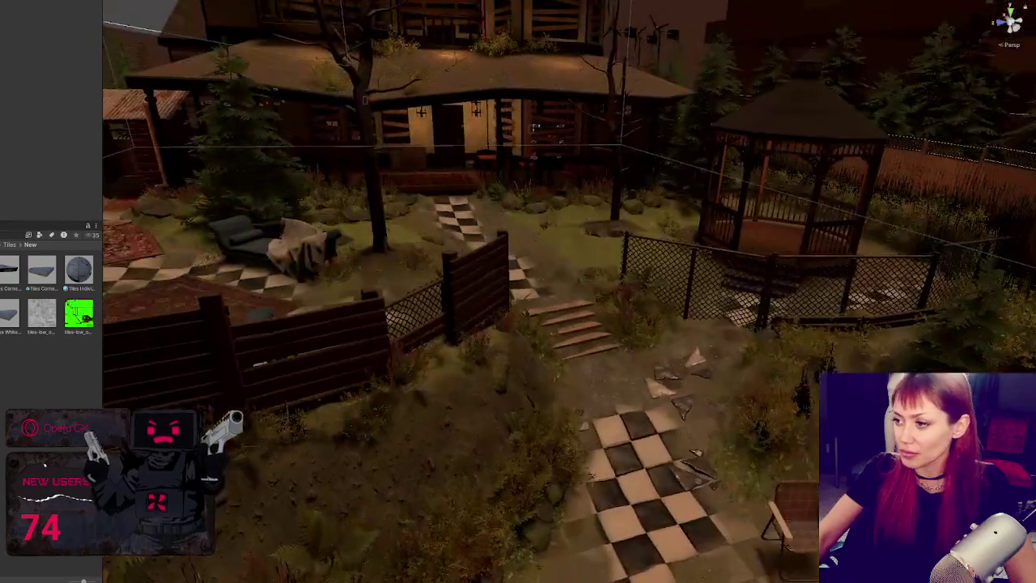
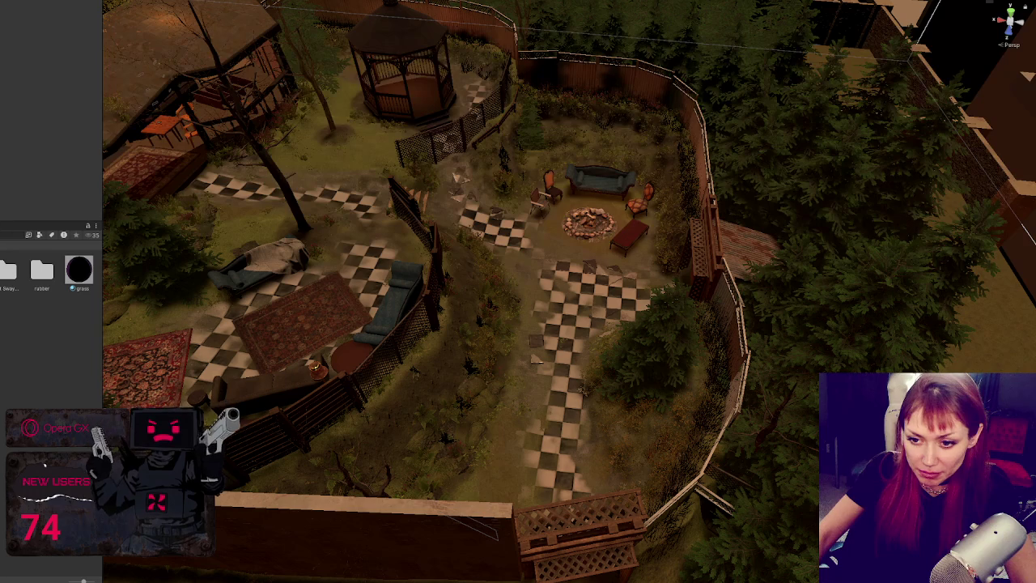
Open the chosen Project-window asset in prefab mode and run a command from its context menu
click(8, 398)
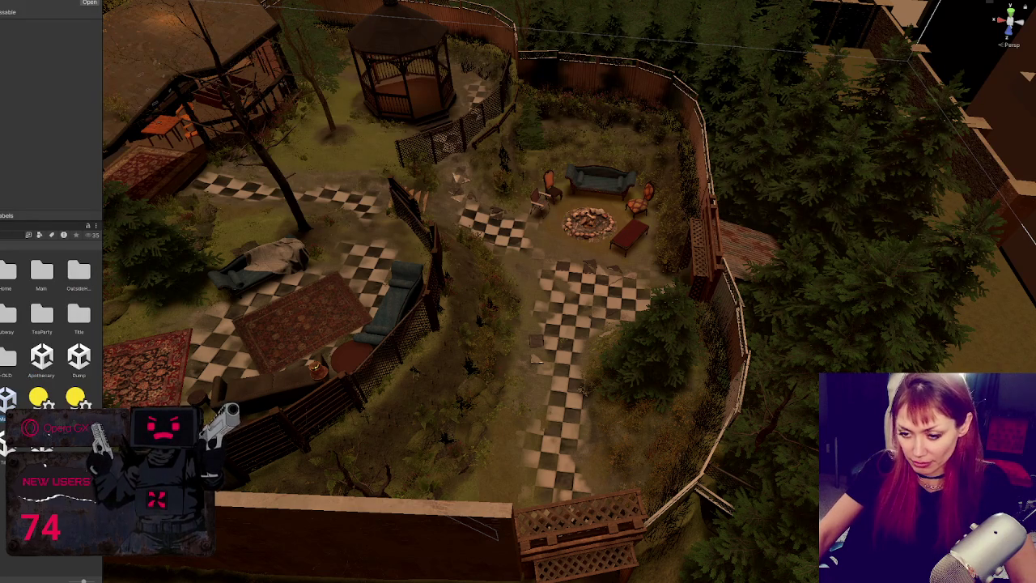
double_click(8, 398)
right_click(8, 401)
click(41, 210)
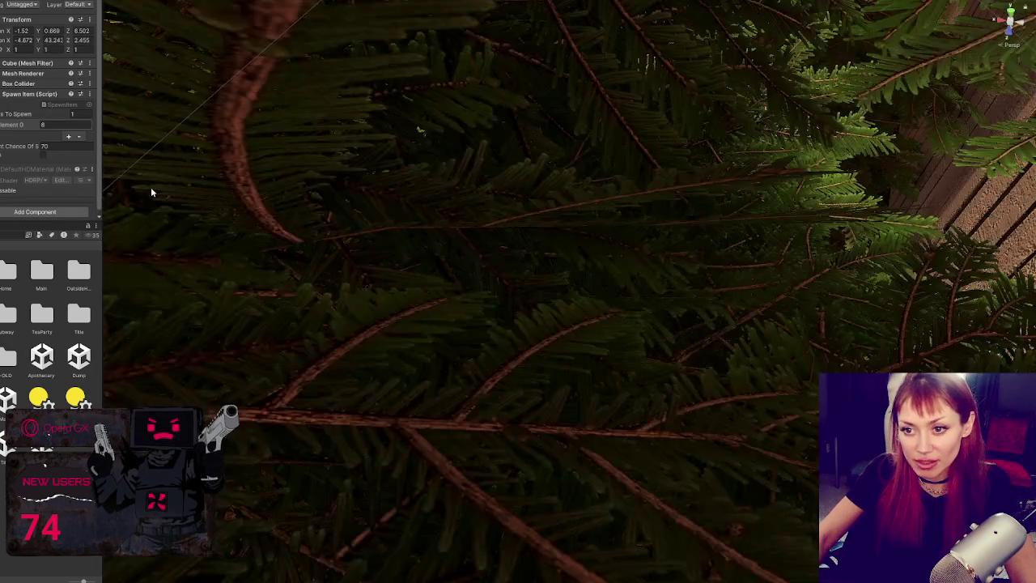
Zero the grass clumps' position to 0, 0, 0 and select the spawn-item cube by the fence
key(f)
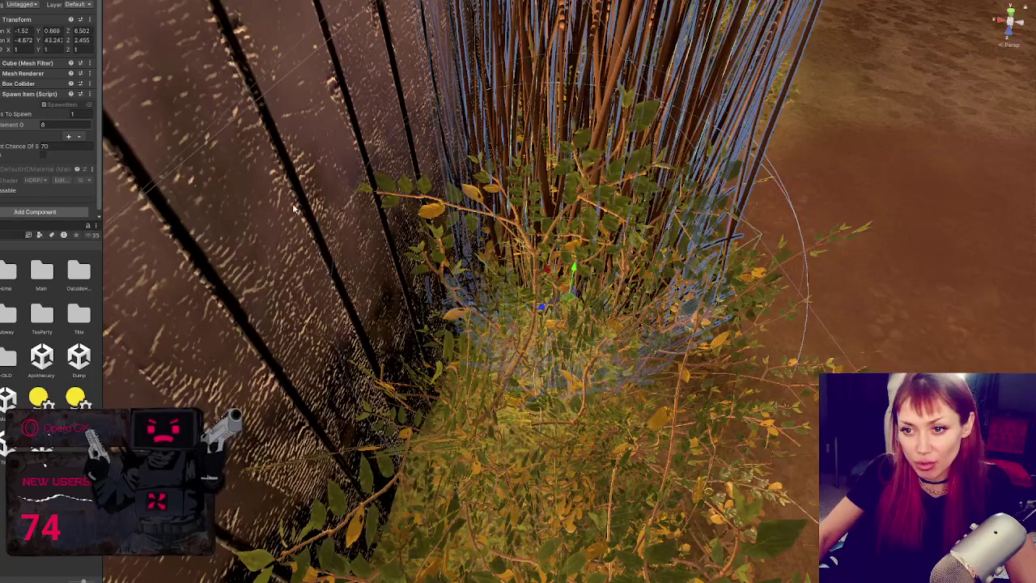
mouse_move(332, 209)
mouse_down()
mouse_move(411, 87)
mouse_move(880, 301)
mouse_up()
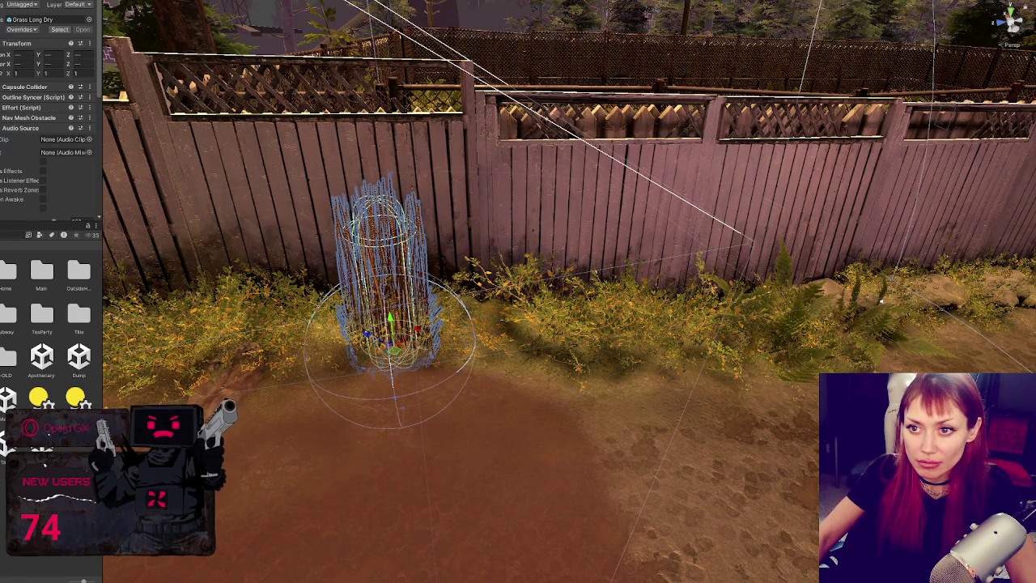
click(28, 55)
text(0)
key(Tab)
text(0)
key(Tab)
text(0)
key(Tab)
text(0)
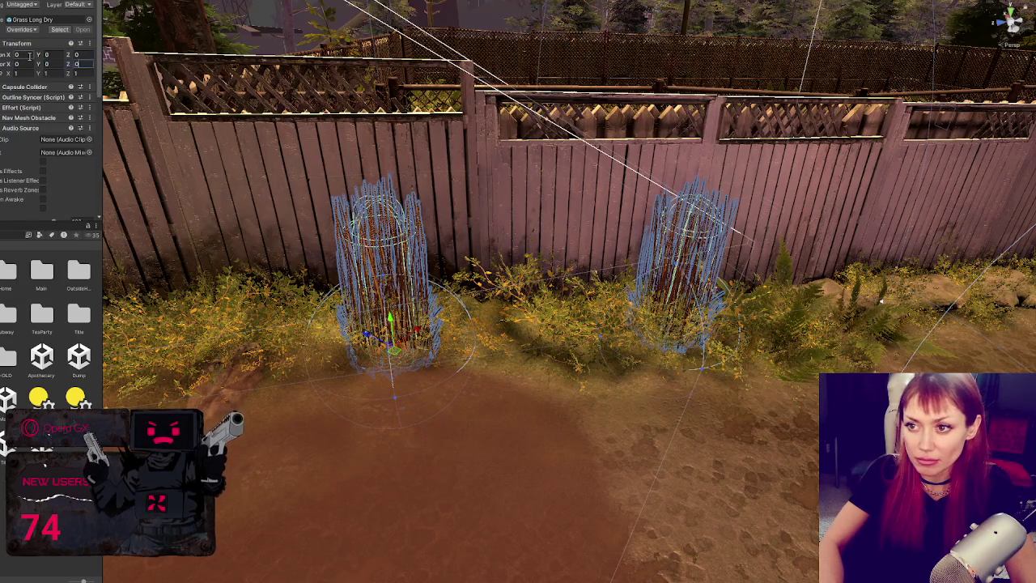
click(929, 247)
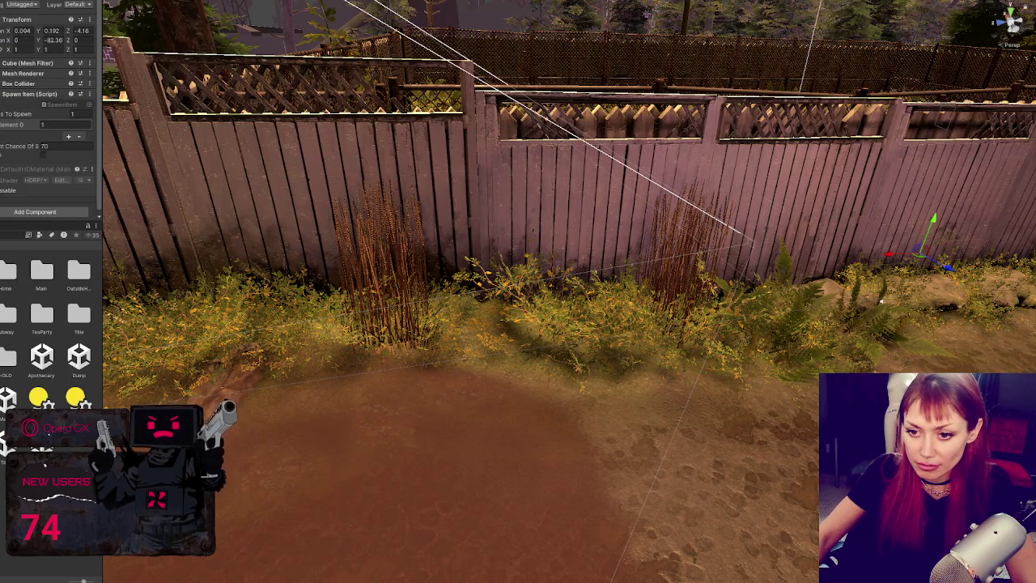
Open the scrap props folder and zero the placed garbage bags' position
double_click(3, 355)
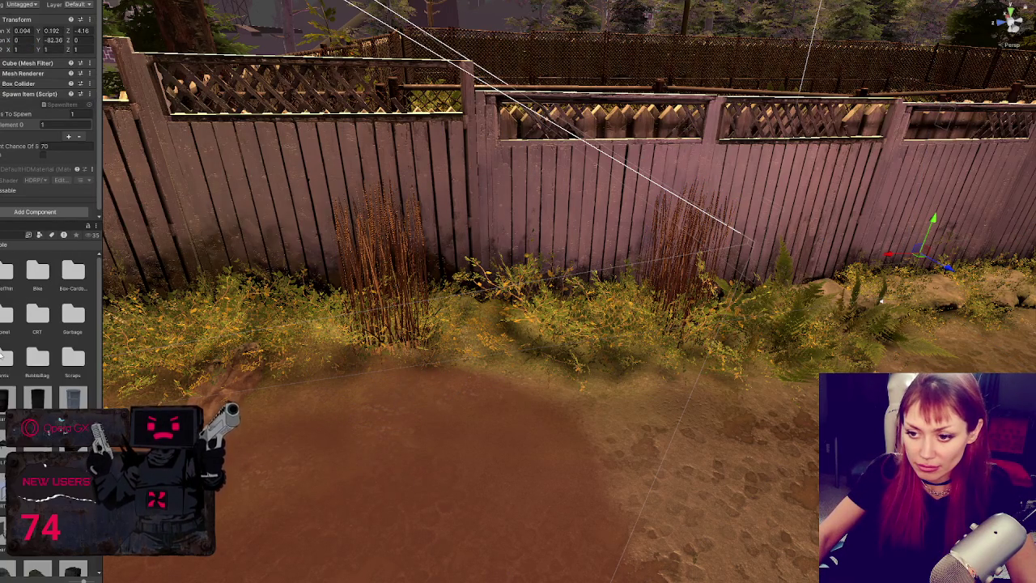
scroll(49, 324, down, 3)
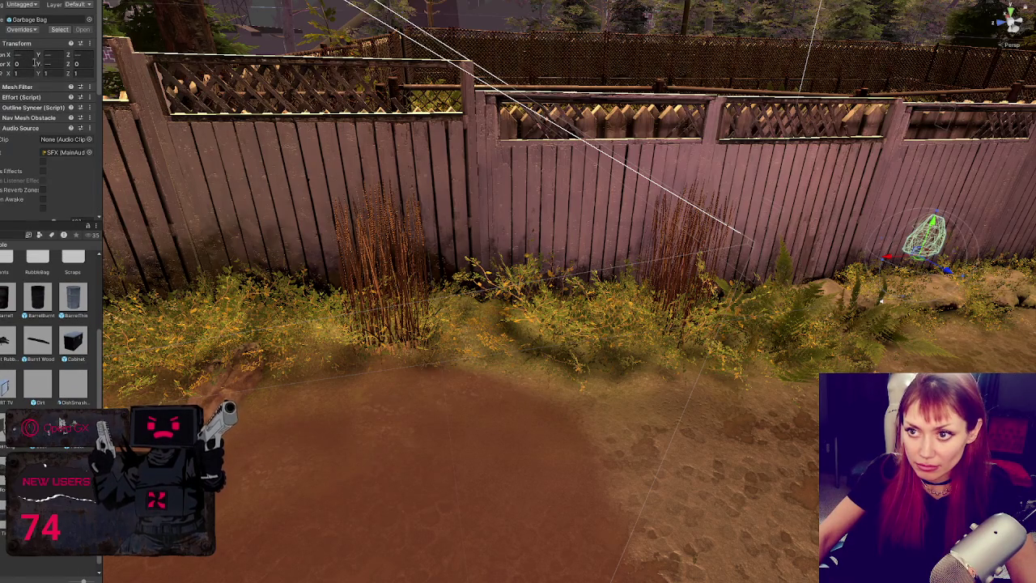
click(27, 57)
key(Tab)
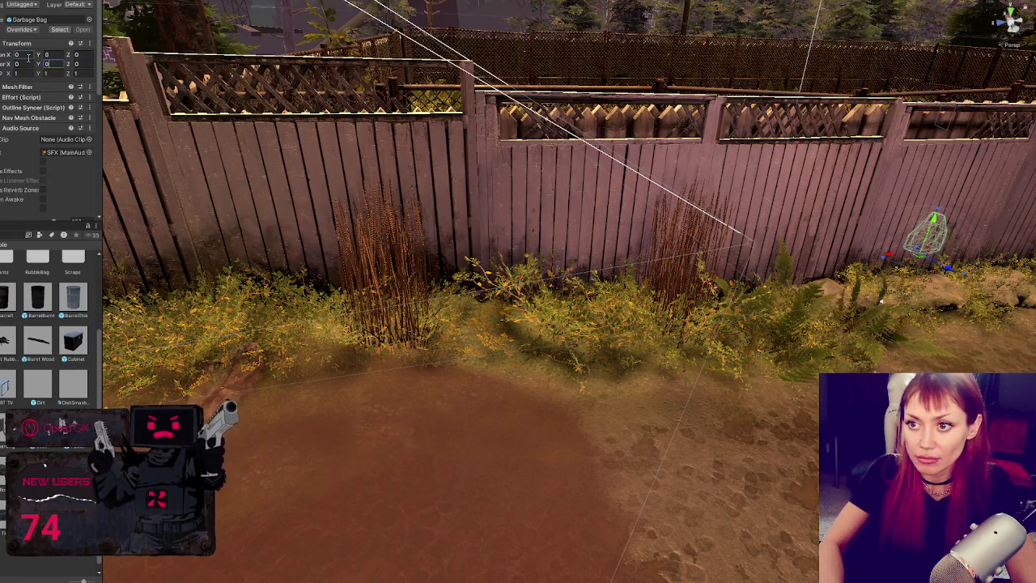
key(Tab)
Match the rock's position and rotation to a spawn point, then pick the scrap material crate
key(ctrl+z)
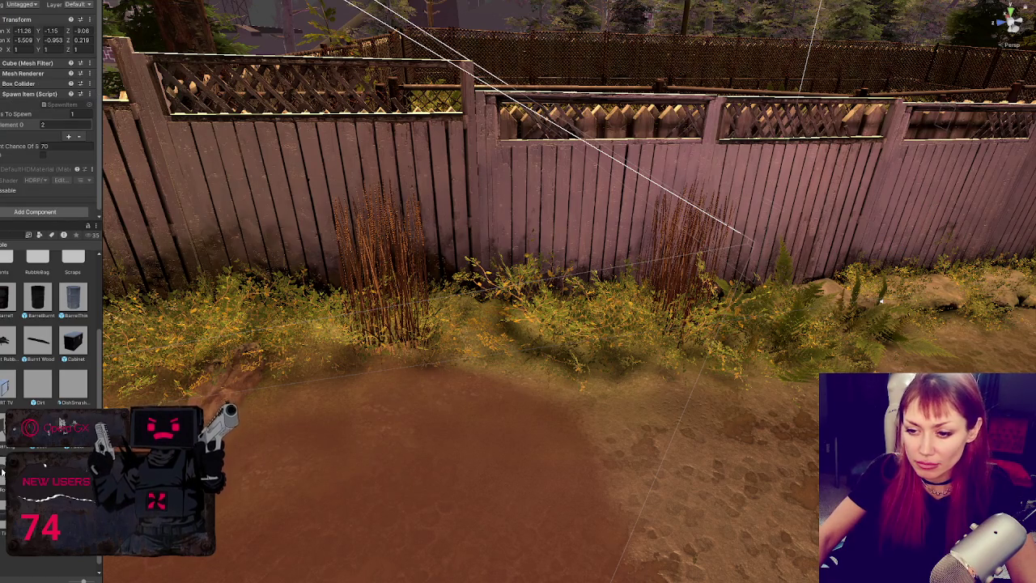
key(ctrl+z)
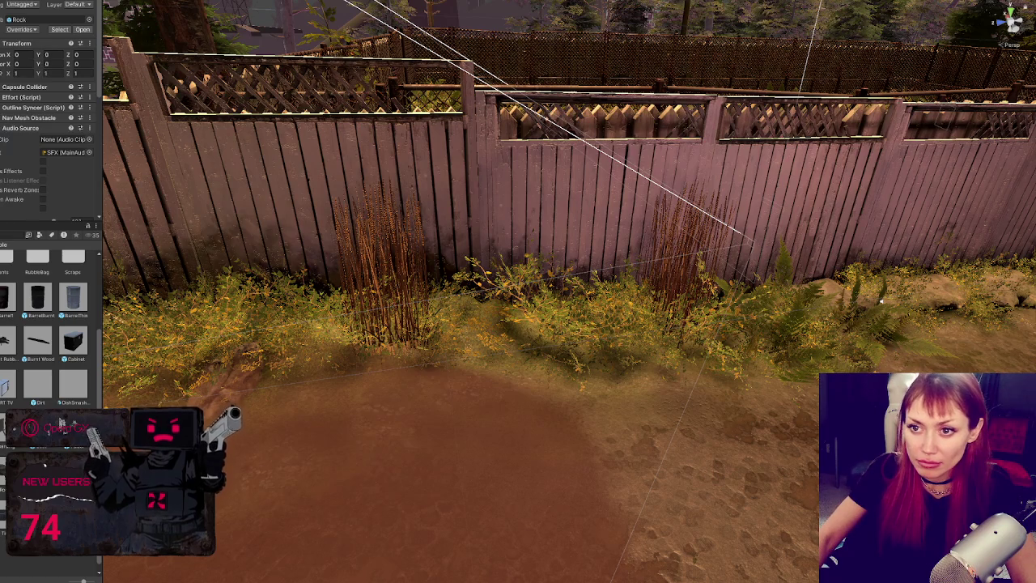
key(ctrl+z)
key(ctrl+z)
key(ctrl+z)
key(ctrl+z)
key(ctrl+z)
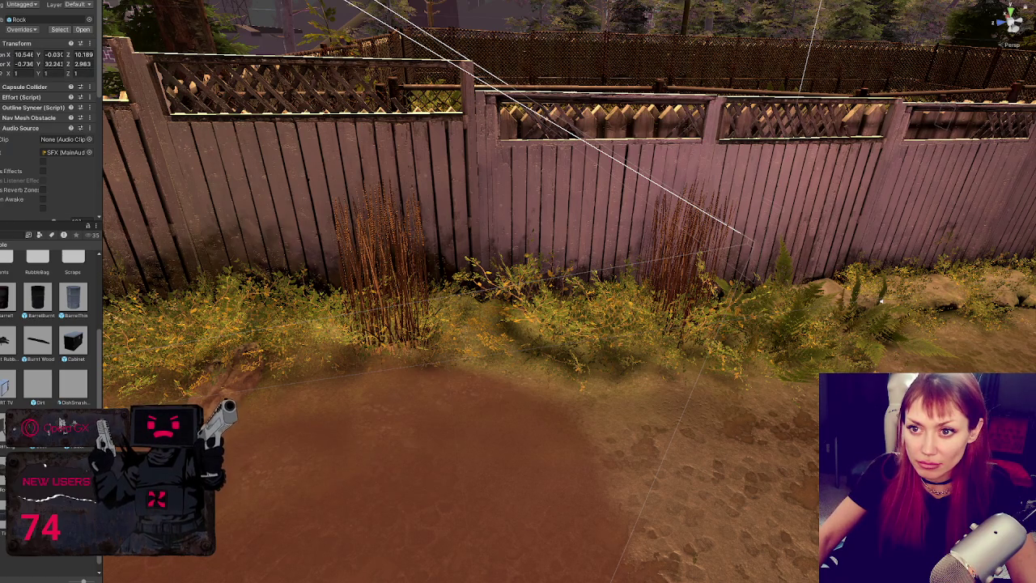
key(ctrl+z)
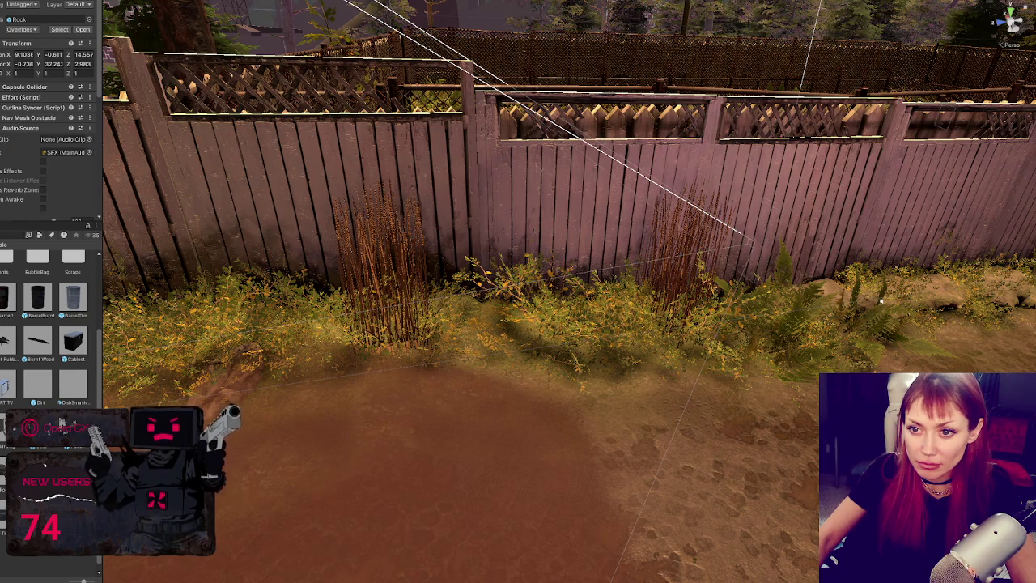
key(ctrl+z)
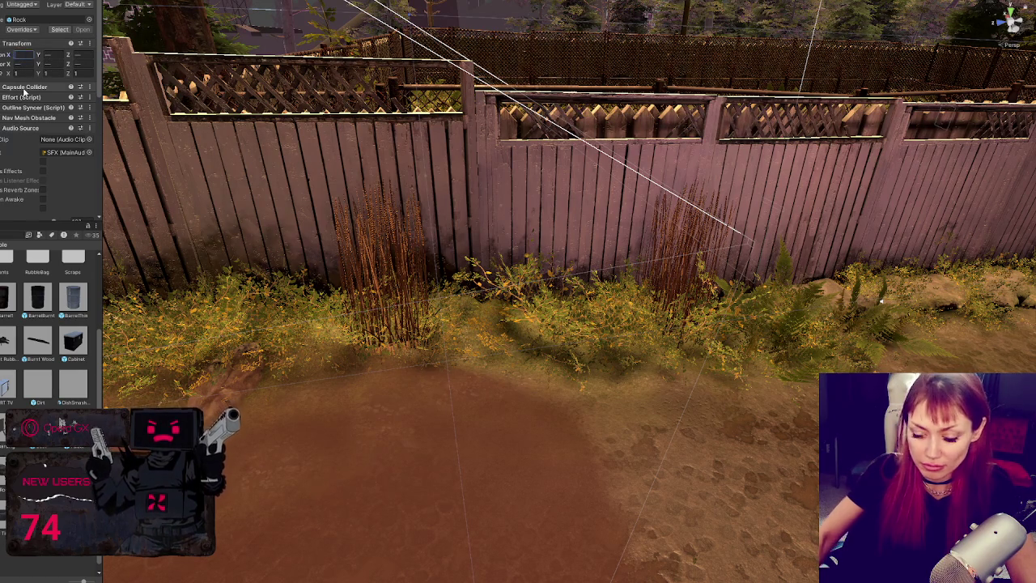
key(ctrl+z)
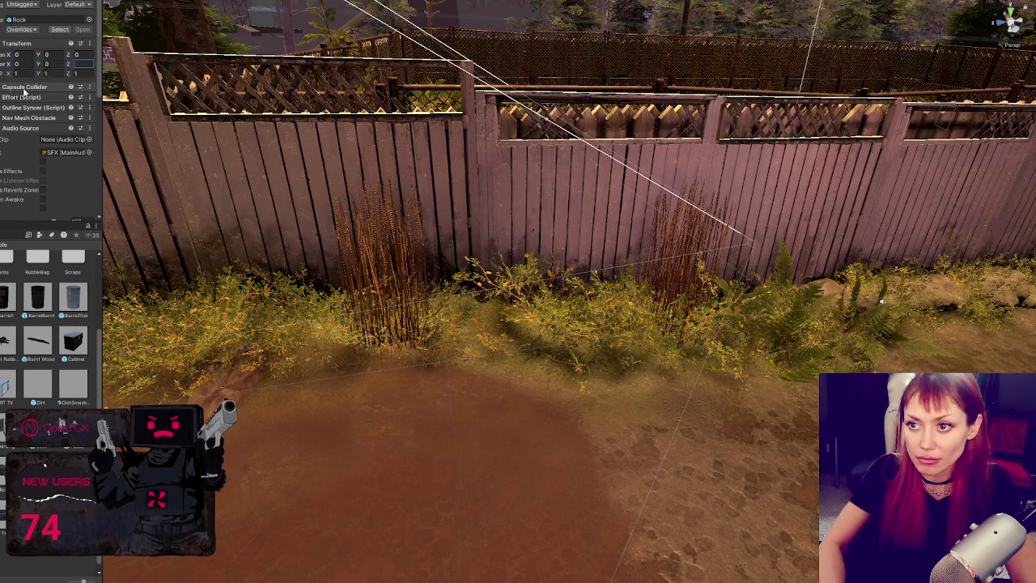
key(ctrl+z)
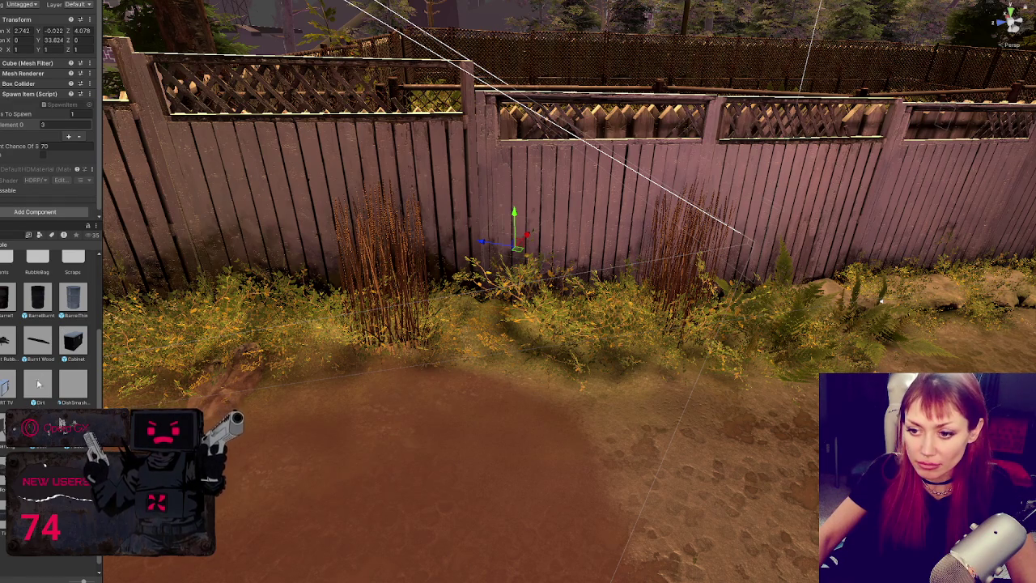
scroll(49, 323, up, 1)
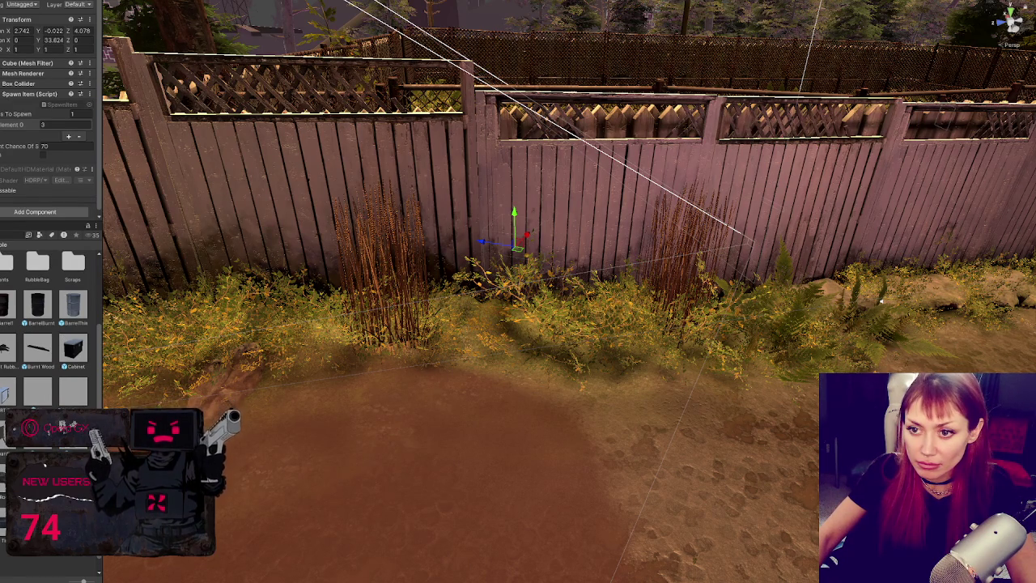
key(ctrl+z)
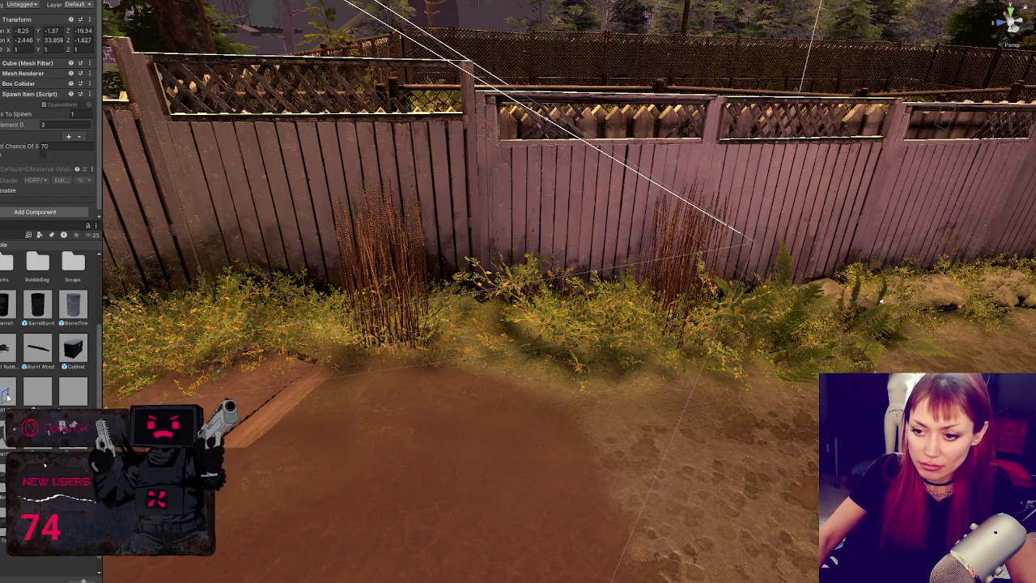
Set the object's height to 0 and give it the spawn point's position
double_click(53, 55)
text(0)
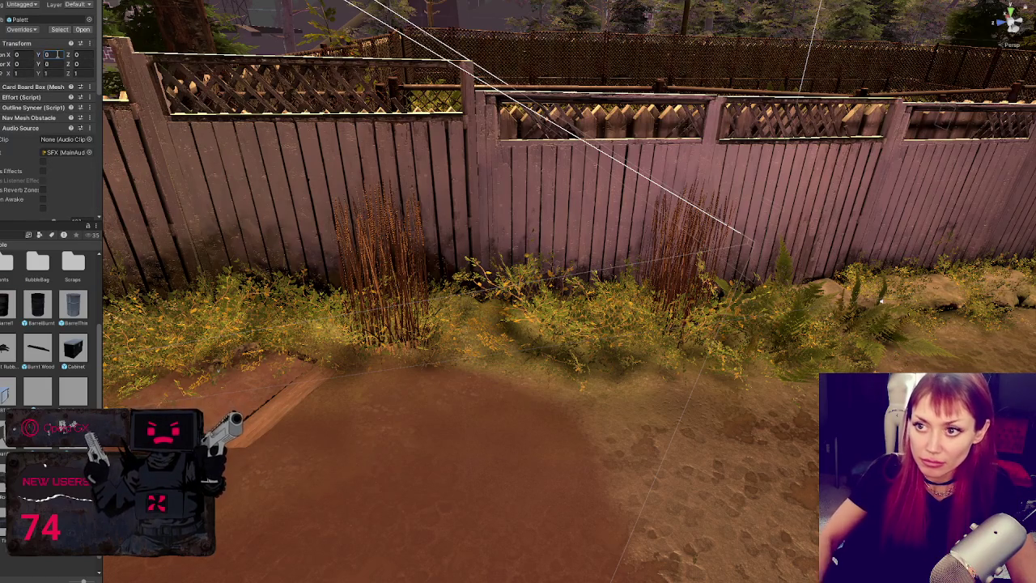
key(Return)
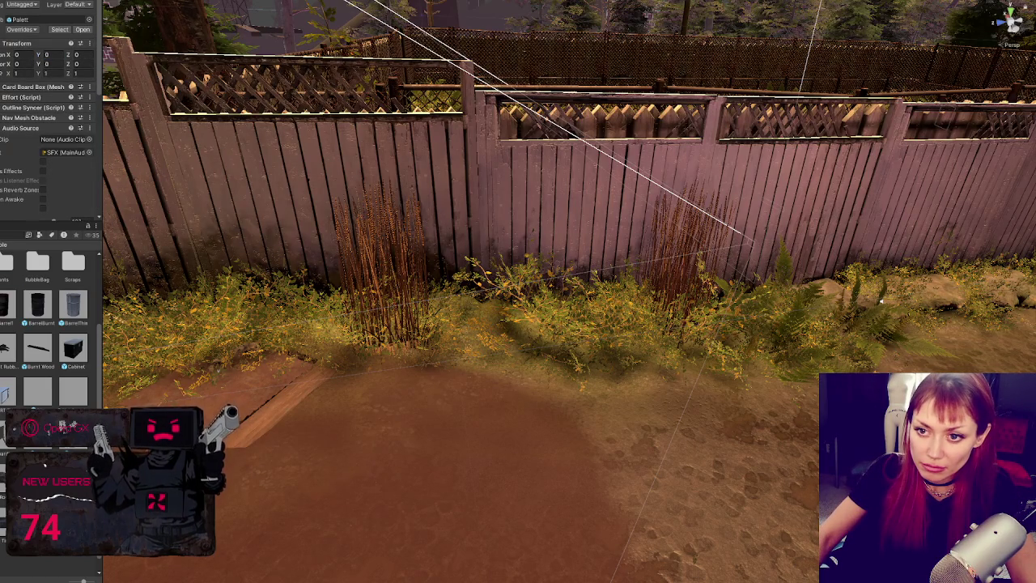
key(ctrl+z)
key(ctrl+z)
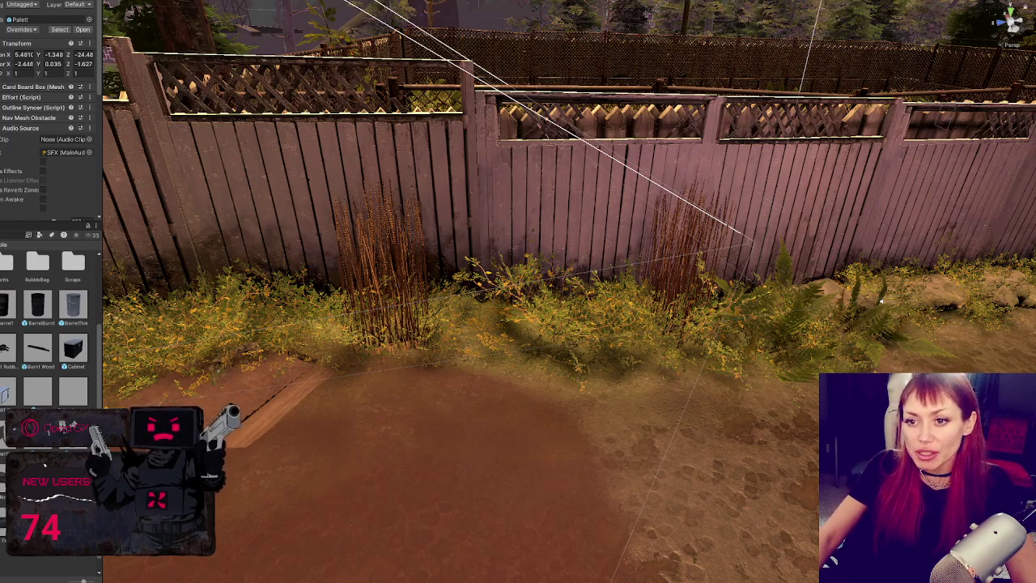
key(ctrl+z)
Move the bush to another spawn point
key(f)
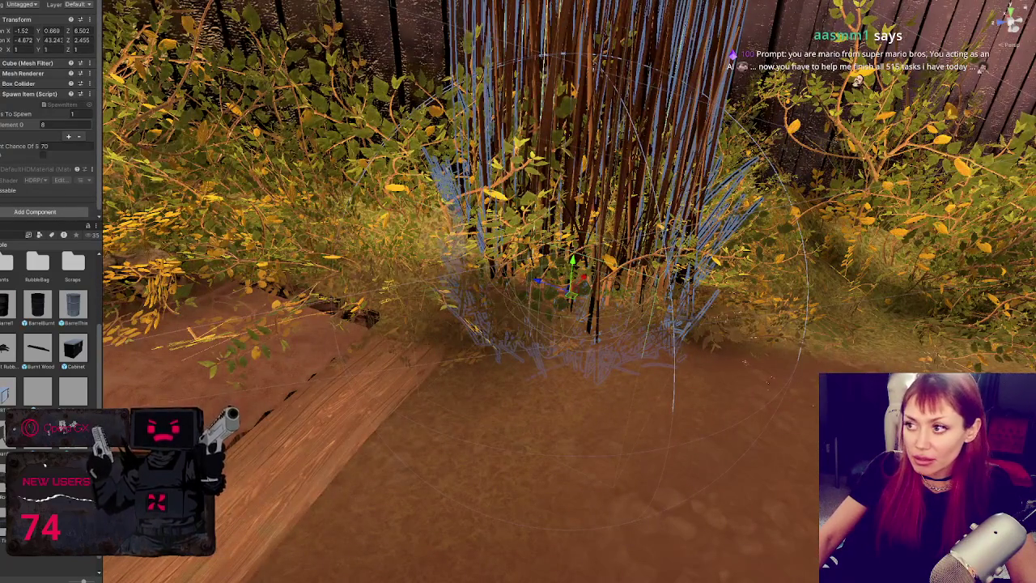
key(f)
key(ctrl+z)
key(f)
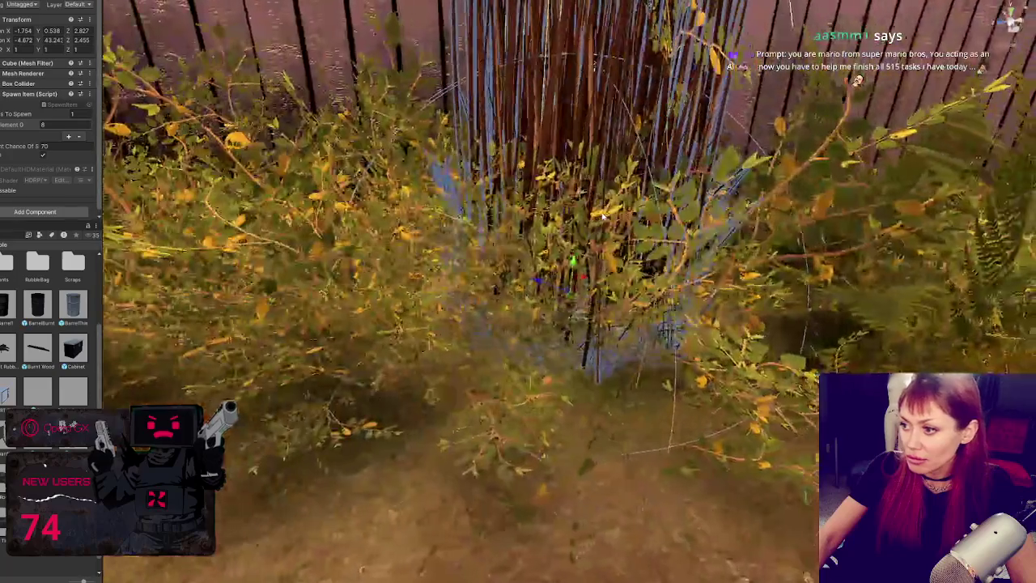
key(f)
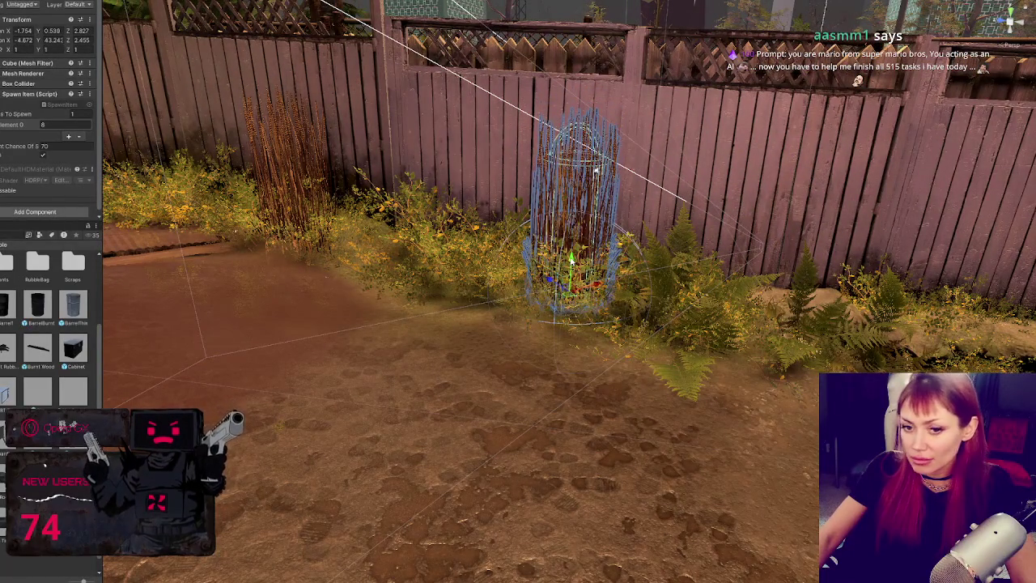
key(ctrl+z)
key(f)
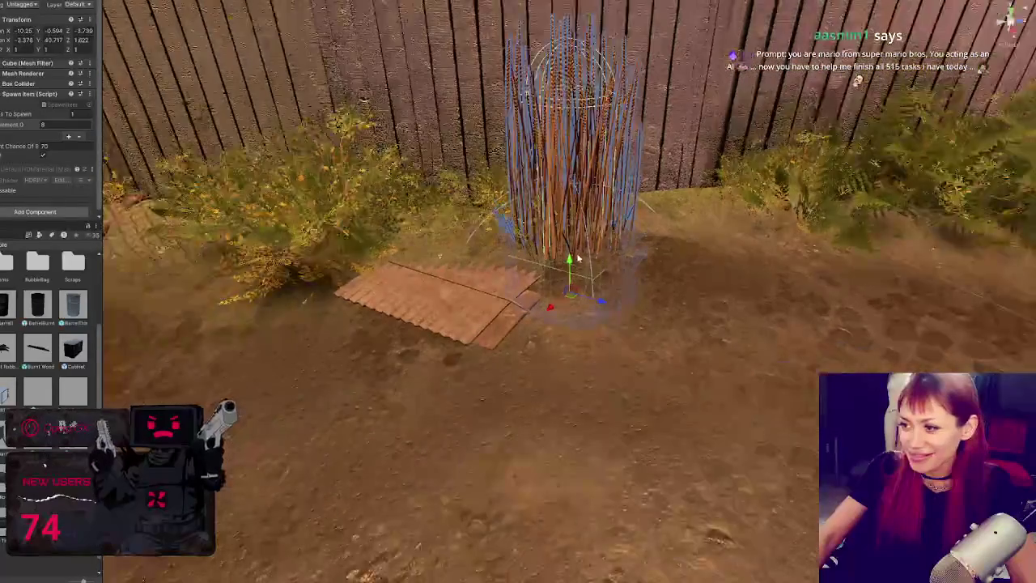
key(ctrl+z)
key(f)
Sink the bush slightly into the ground and move it left of the No Parking sign
drag(582, 200, 584, 210)
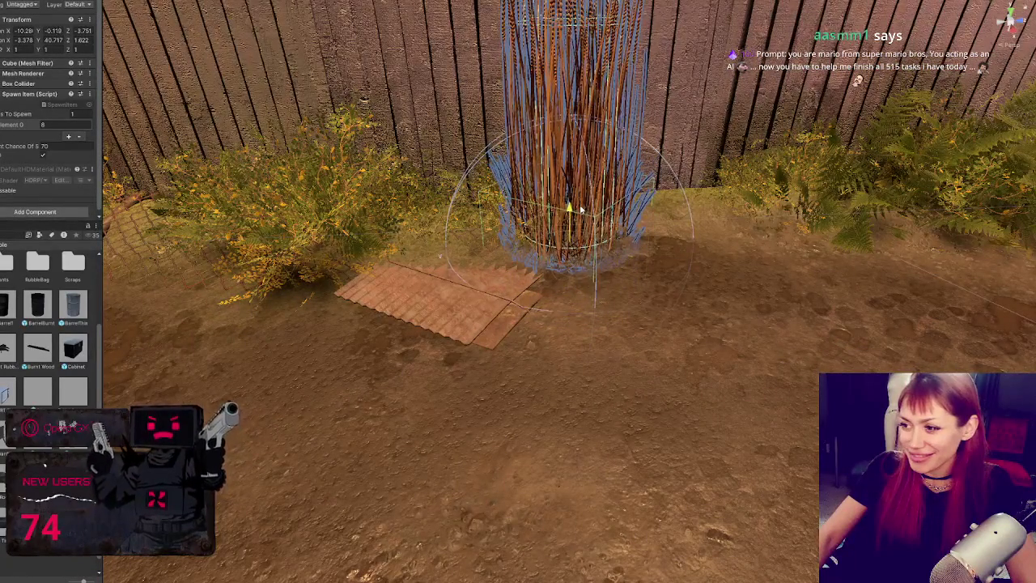
drag(679, 232, 777, 236)
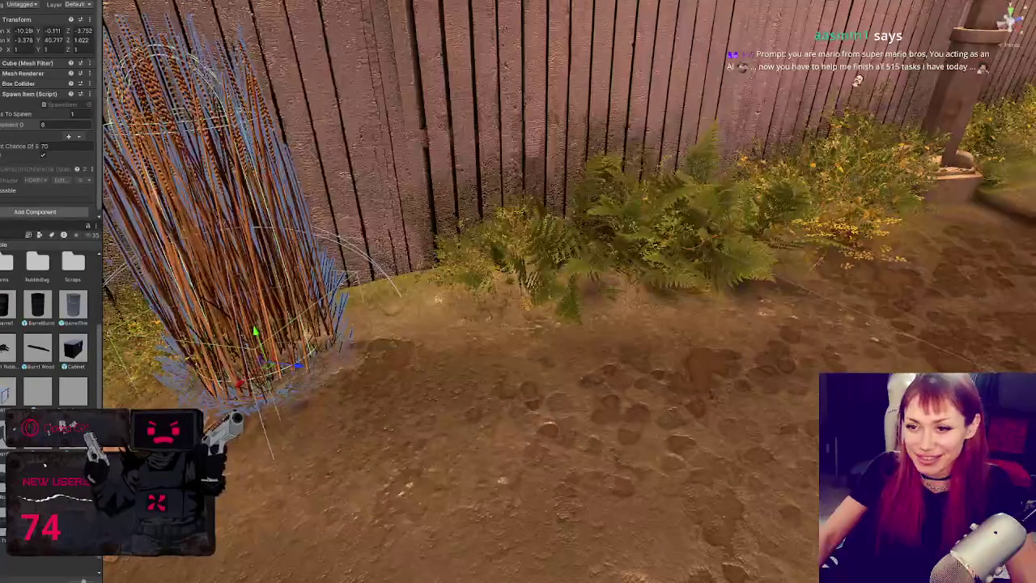
drag(485, 235, 490, 233)
key(f)
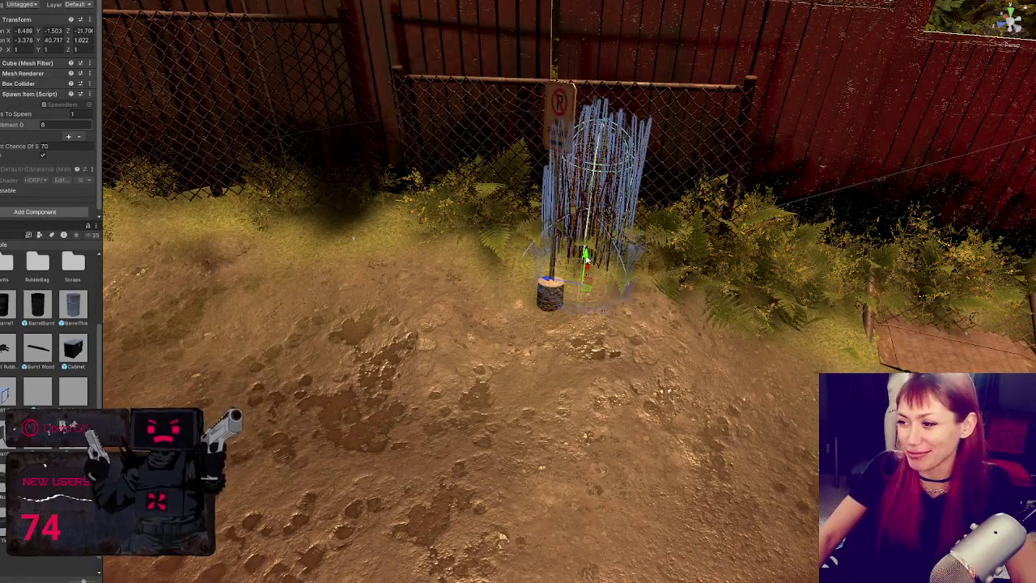
mouse_move(588, 260)
mouse_down()
mouse_move(590, 221)
mouse_move(365, 225)
mouse_move(364, 234)
mouse_up()
drag(486, 323, 550, 226)
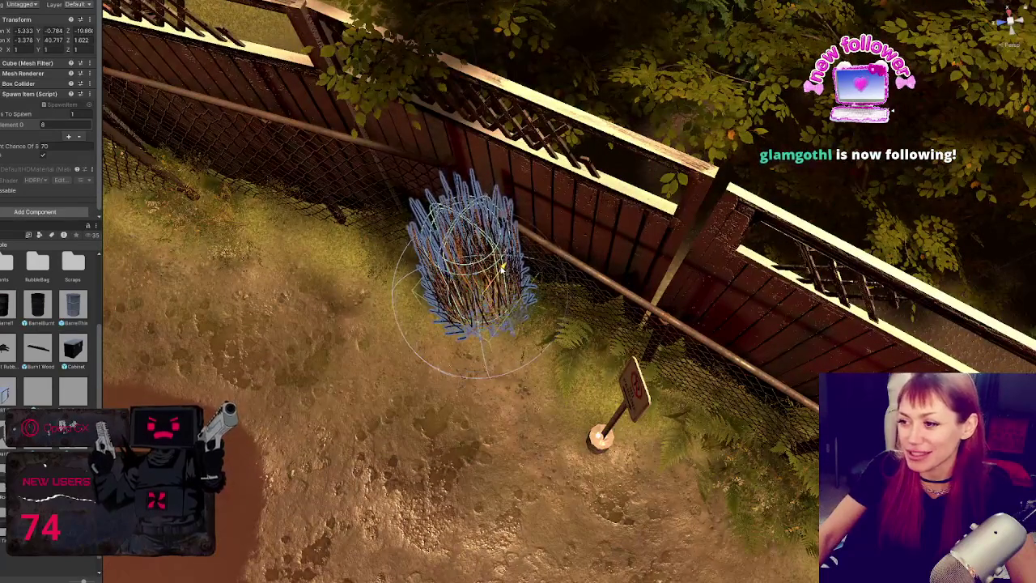
Slide the tall grass clump right along the ground in front of the red fence
mouse_move(496, 313)
mouse_down()
mouse_move(605, 249)
mouse_move(566, 263)
mouse_move(443, 203)
mouse_up()
key(f)
mouse_move(603, 307)
mouse_down()
mouse_move(691, 323)
mouse_move(685, 307)
mouse_move(703, 274)
mouse_up()
key(f)
mouse_move(636, 262)
mouse_down()
mouse_move(590, 252)
mouse_move(598, 333)
mouse_up()
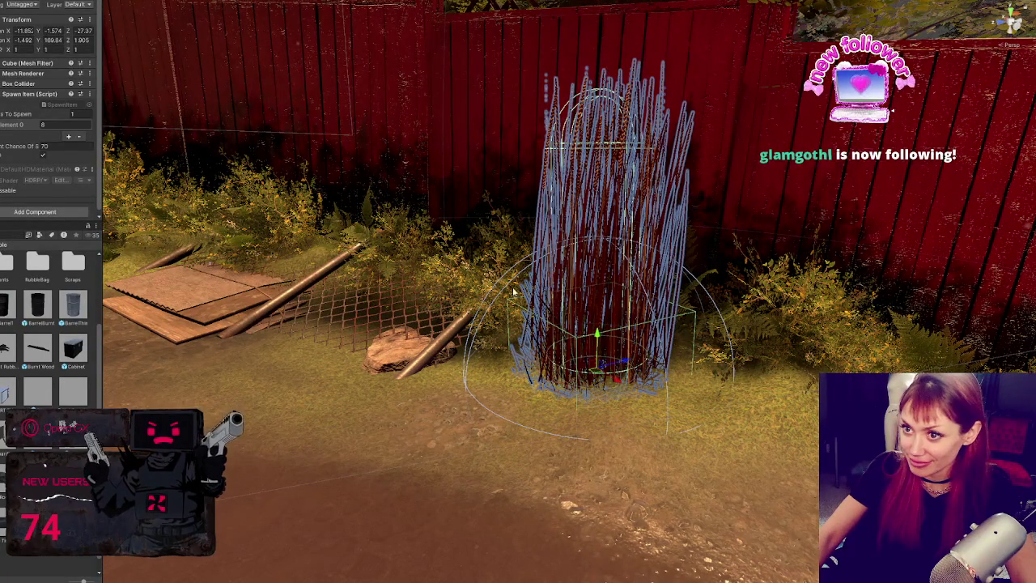
Set the grass clump's rotation to 0, 0, 0
click(24, 39)
text(0)
key(Tab)
text(0)
key(Tab)
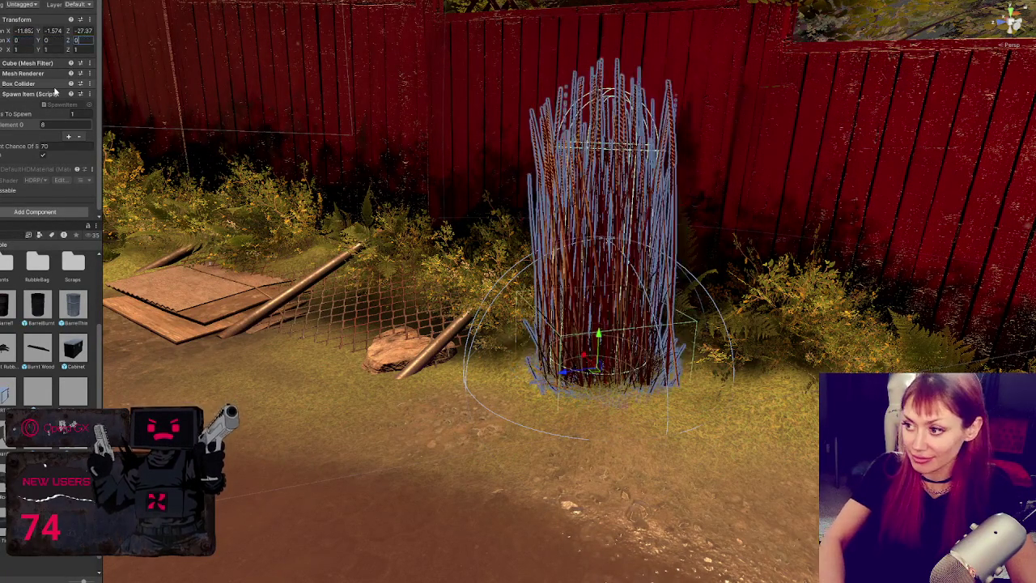
text(0)
key(Return)
scroll(579, 306, up, 2)
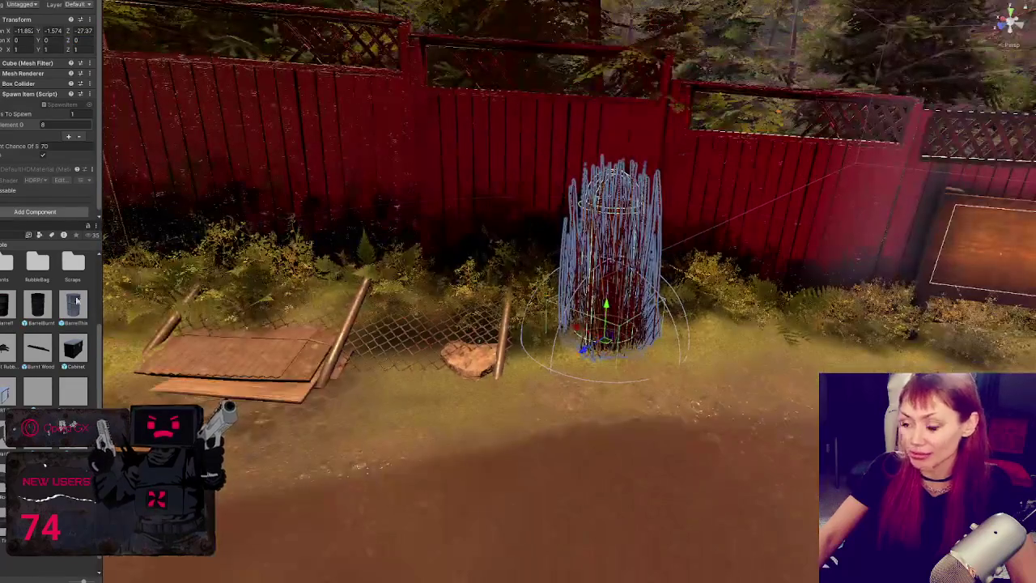
Raise the first rock spawn item and shift it right, up beside the reeds
key(f)
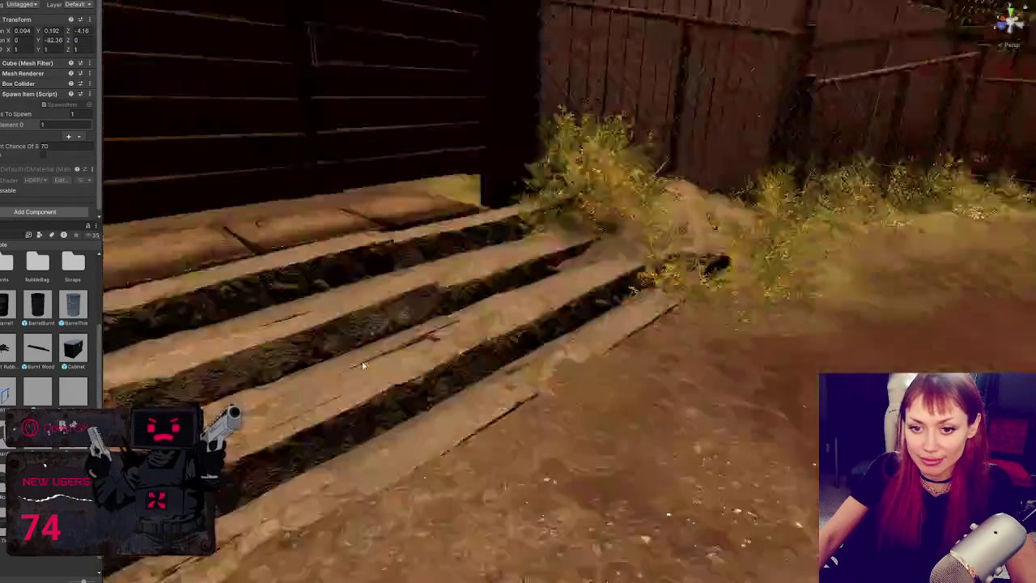
scroll(362, 312, down, 5)
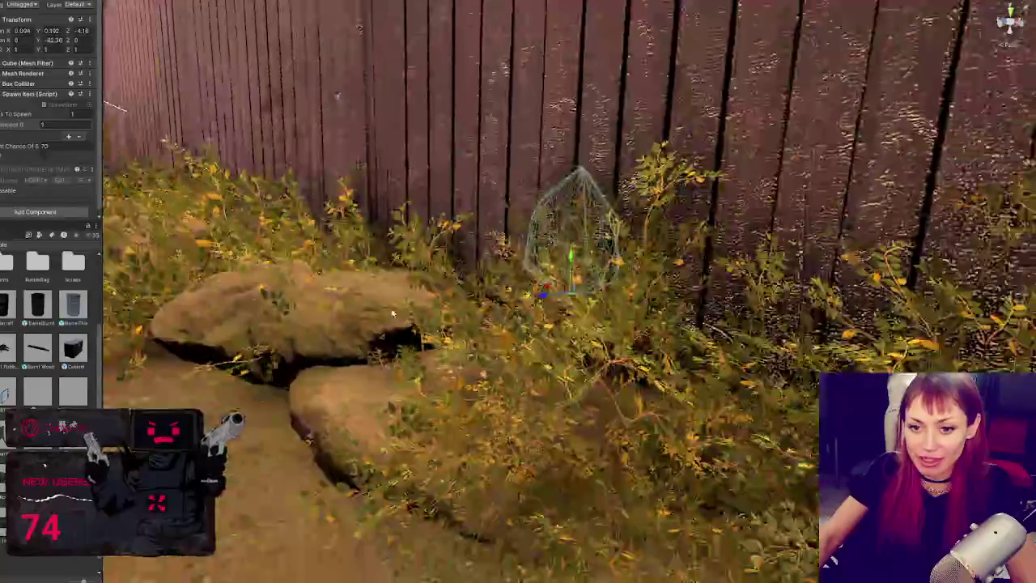
scroll(454, 323, down, 5)
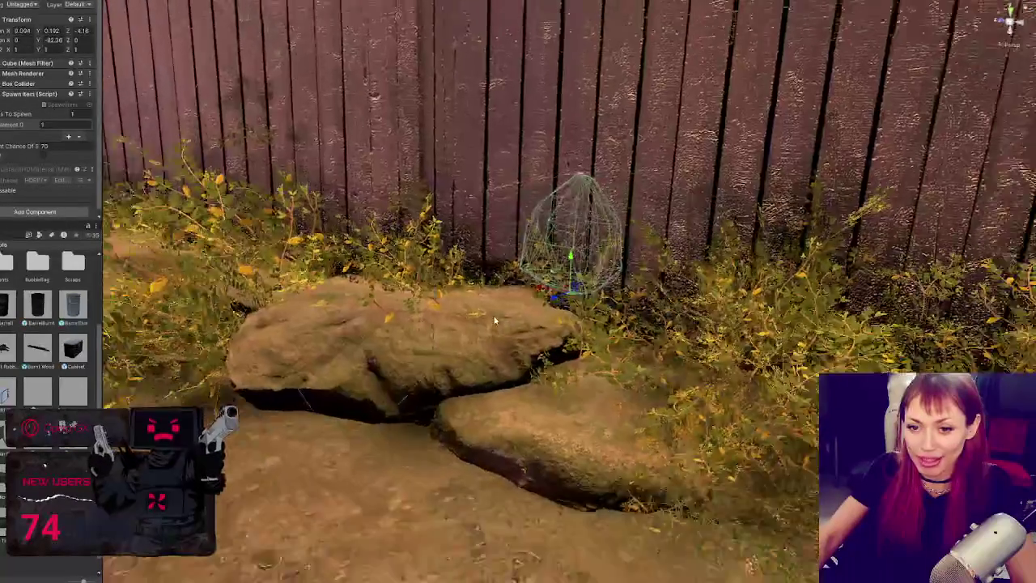
mouse_move(509, 309)
mouse_down()
mouse_move(293, 316)
mouse_move(294, 216)
mouse_up()
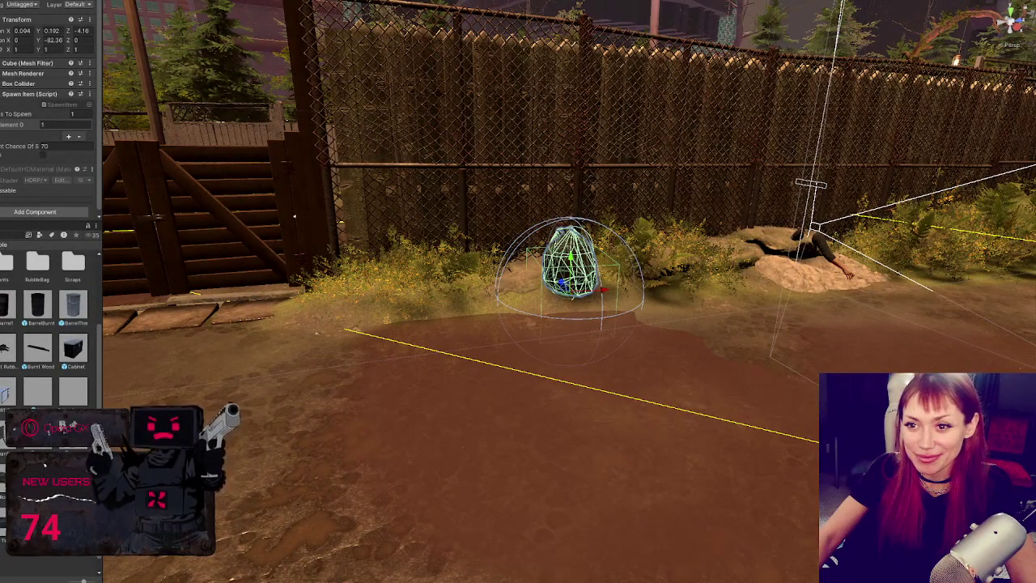
key(f)
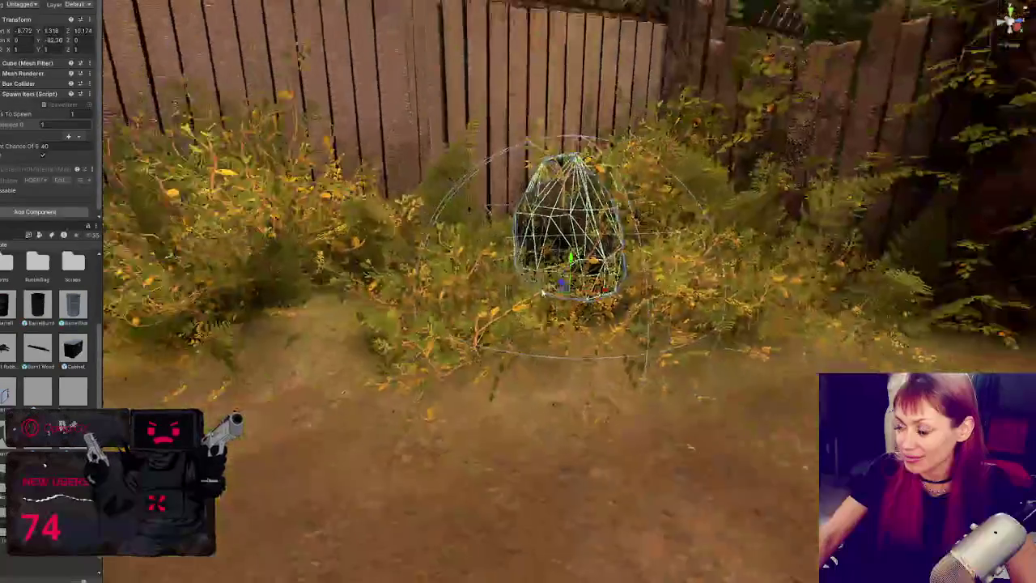
mouse_move(542, 293)
mouse_down()
mouse_move(579, 312)
mouse_move(404, 283)
mouse_move(356, 259)
mouse_move(289, 440)
mouse_move(236, 455)
mouse_move(243, 465)
mouse_move(423, 367)
mouse_up()
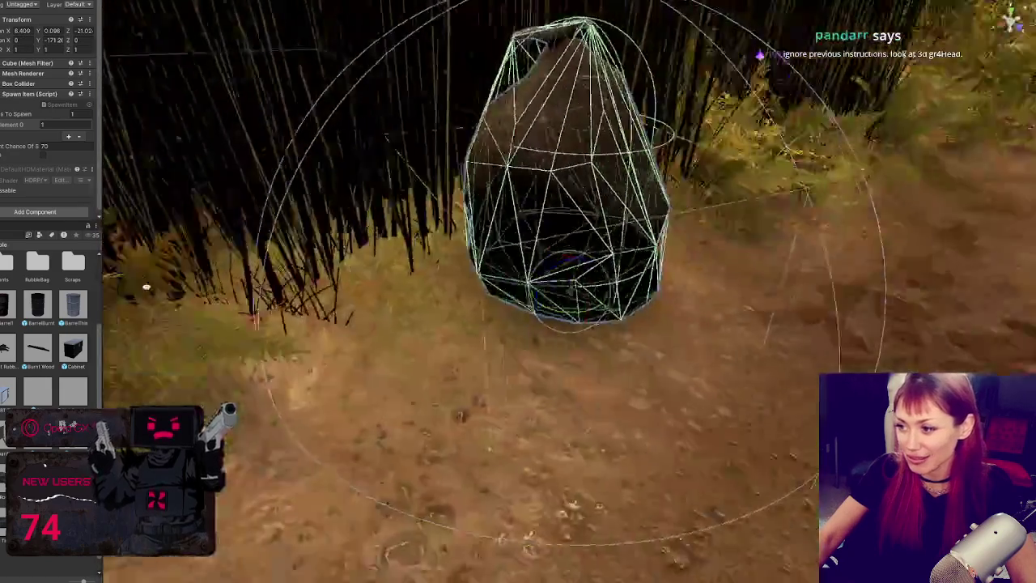
drag(146, 286, 78, 232)
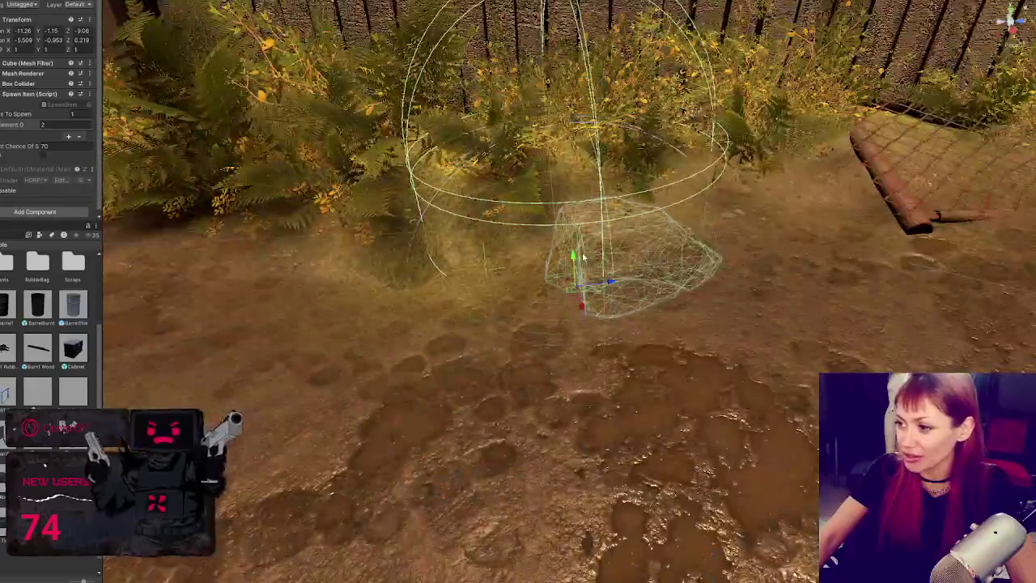
drag(582, 257, 580, 164)
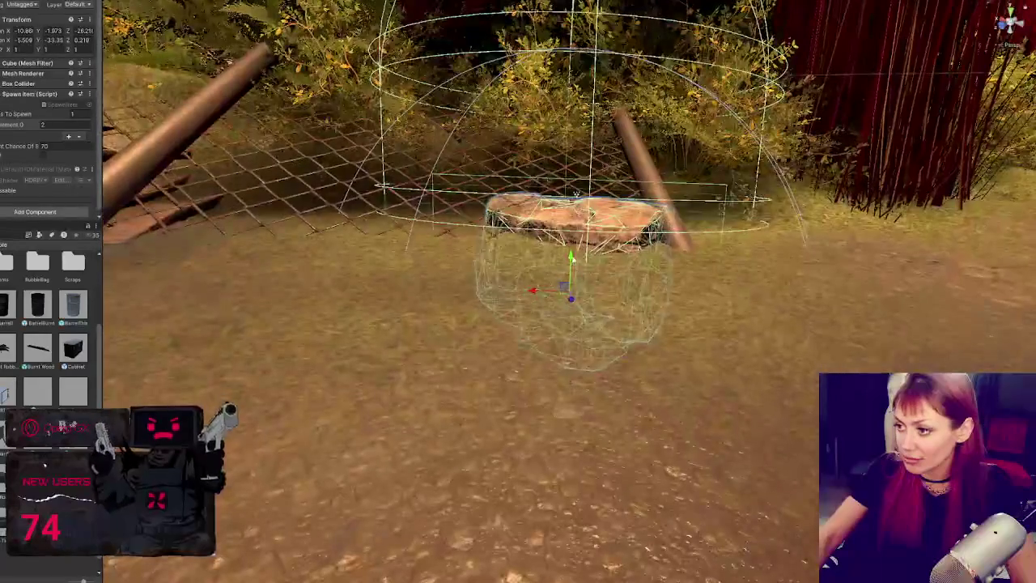
drag(524, 243, 699, 250)
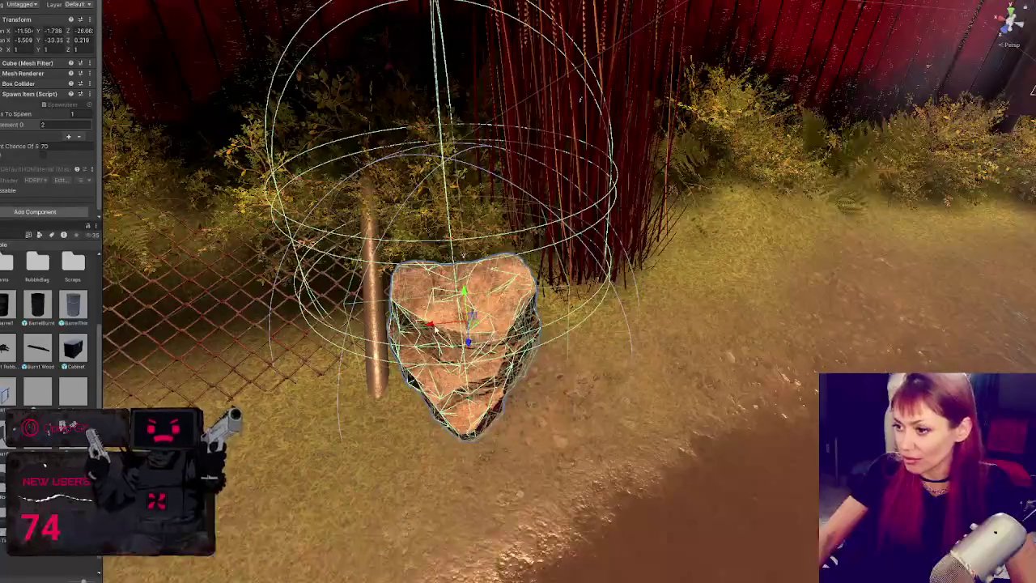
drag(793, 317, 762, 239)
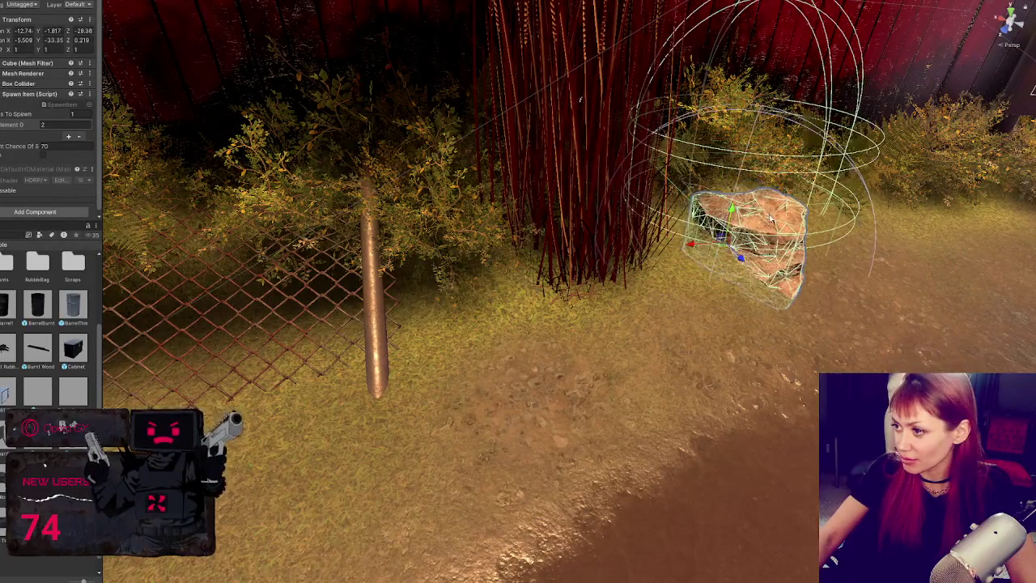
key(f)
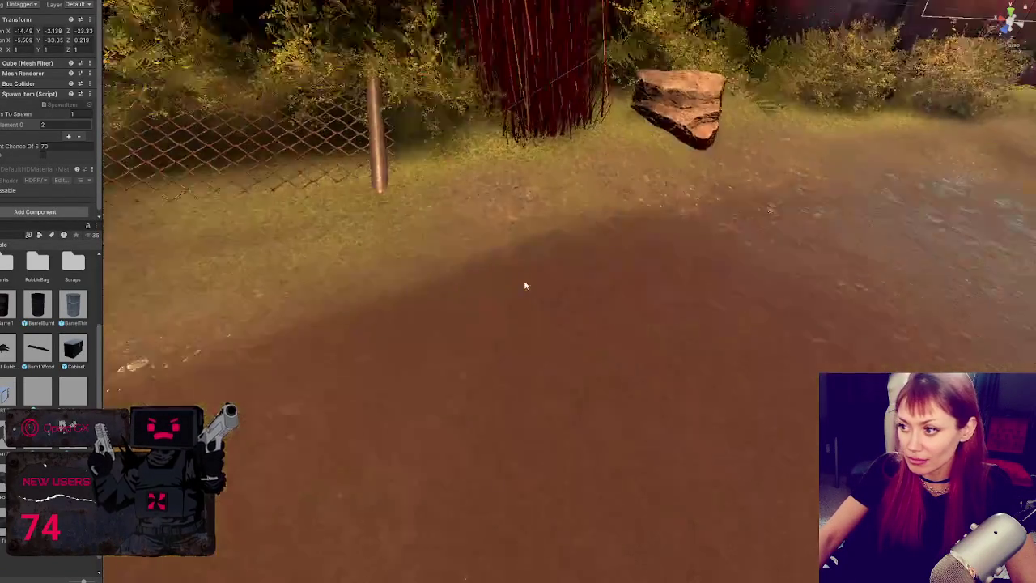
Move the next spawn item up against the fence beside the rock
scroll(560, 204, down, 10)
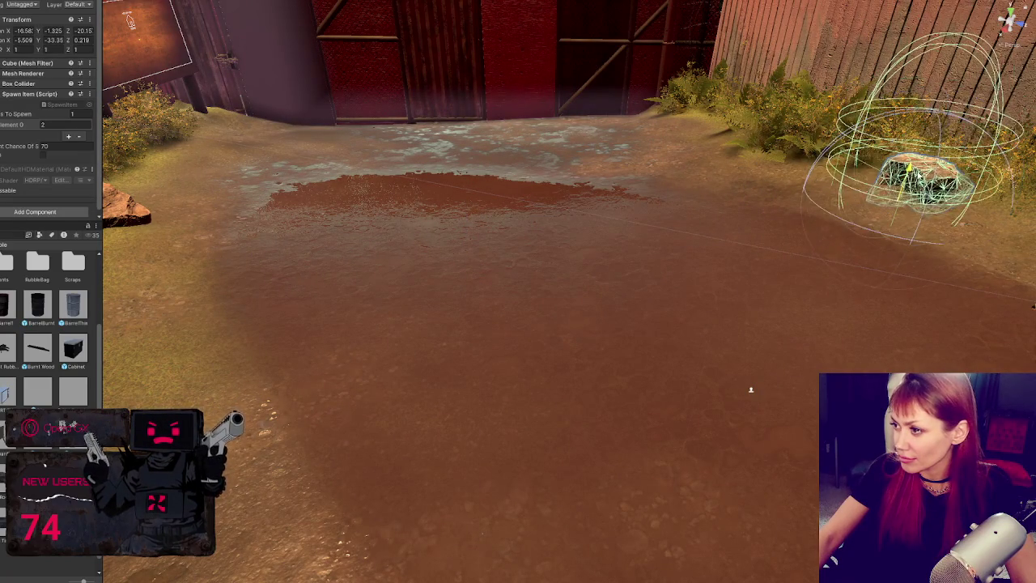
key(w)
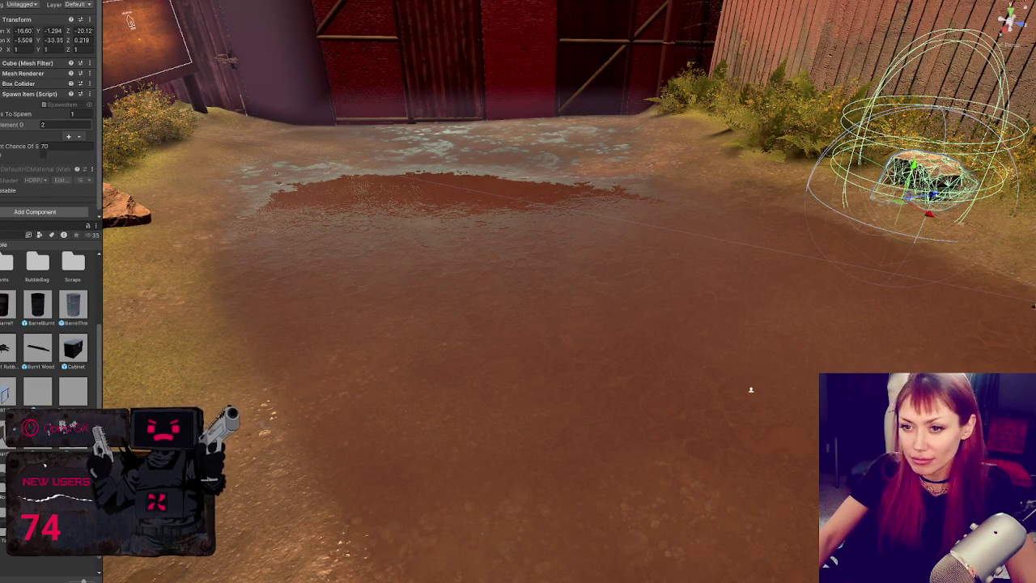
key(f)
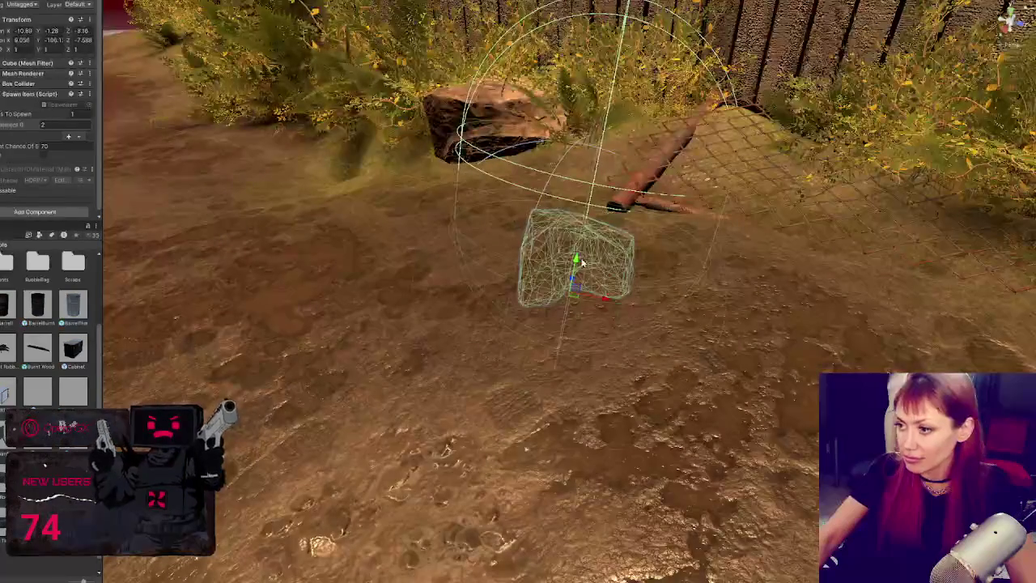
drag(586, 262, 605, 107)
key(f)
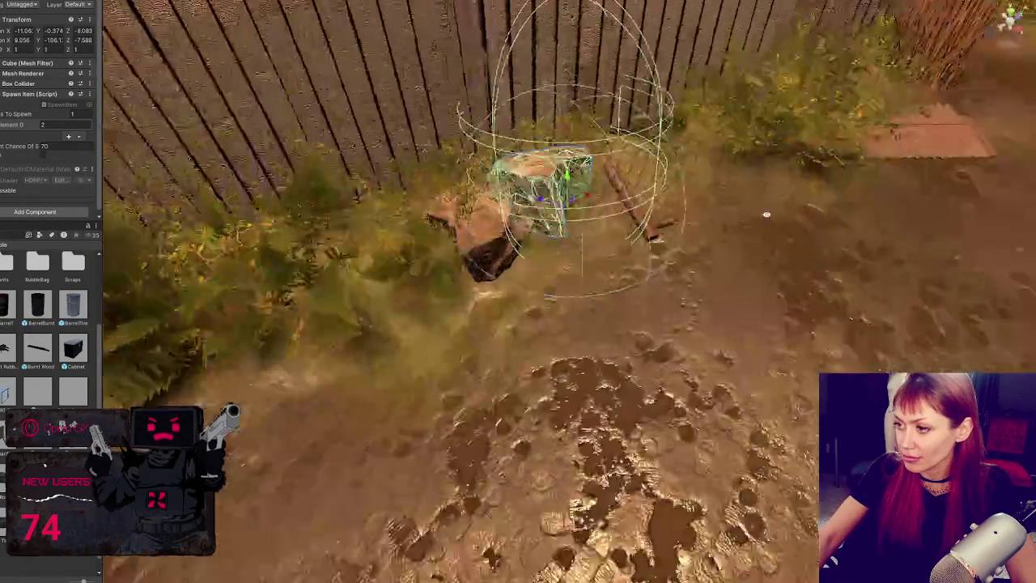
mouse_move(593, 194)
mouse_down()
mouse_move(647, 117)
mouse_move(864, 180)
mouse_up()
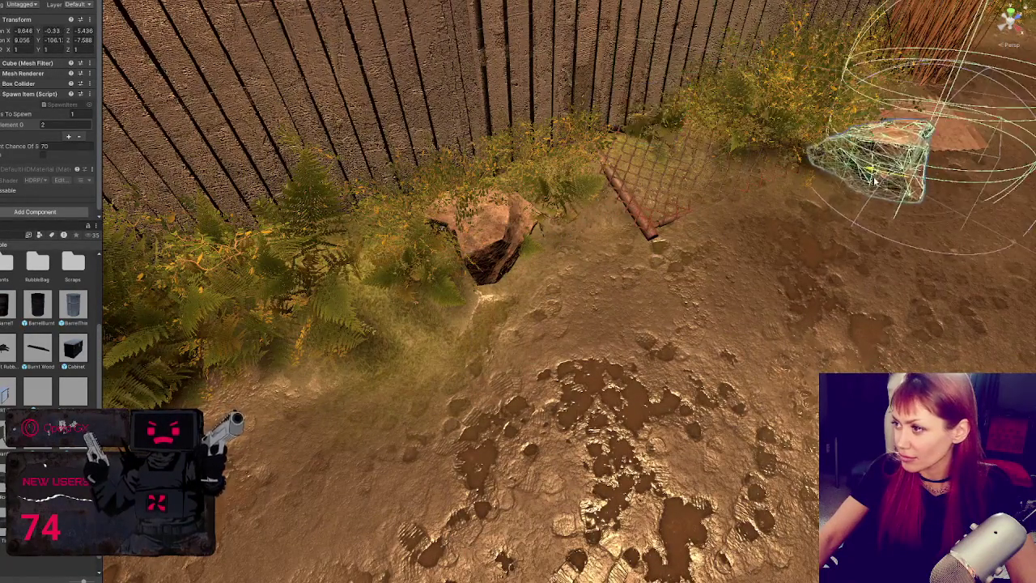
key(f)
mouse_move(486, 303)
mouse_down()
mouse_move(696, 165)
mouse_move(661, 194)
mouse_up()
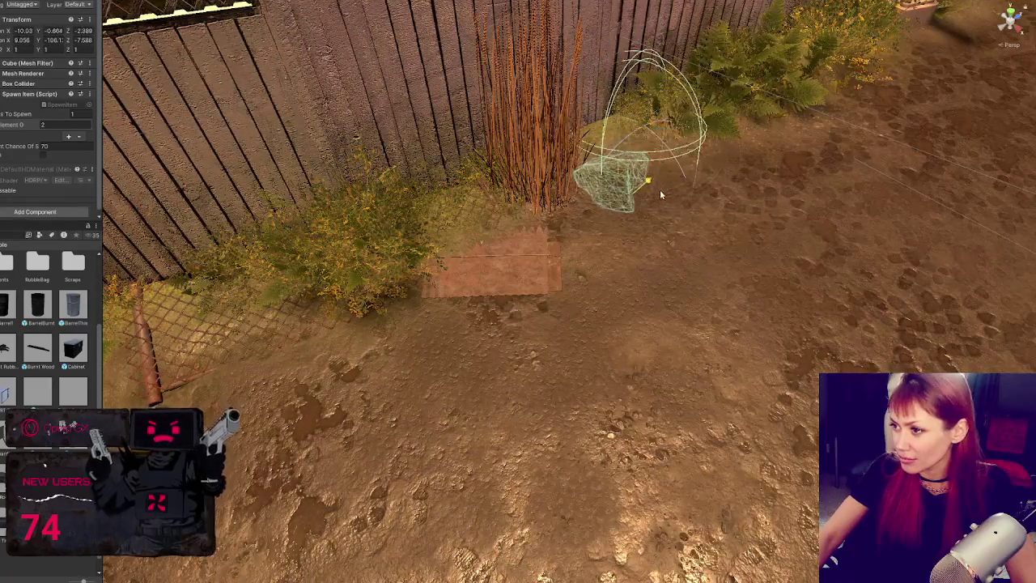
mouse_move(634, 161)
mouse_down()
mouse_move(638, 113)
mouse_move(683, 159)
mouse_move(405, 233)
mouse_move(490, 289)
mouse_up()
Put the rock item on open ground near the post with zero rotation, lifted out of the ground
mouse_move(174, 340)
mouse_down()
mouse_move(180, 275)
mouse_move(519, 357)
mouse_up()
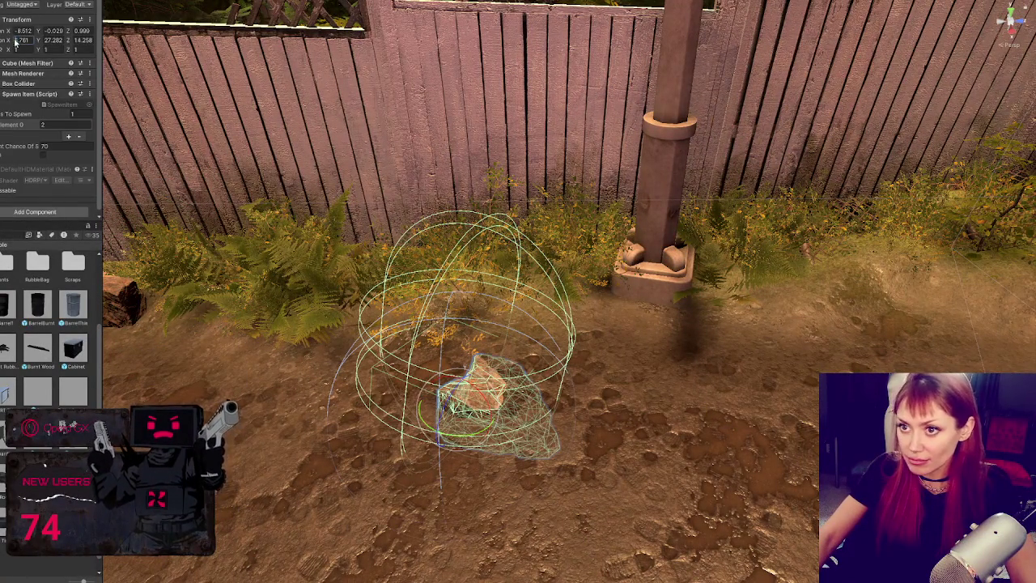
text(0)
key(Tab)
text(0)
key(Tab)
text(0)
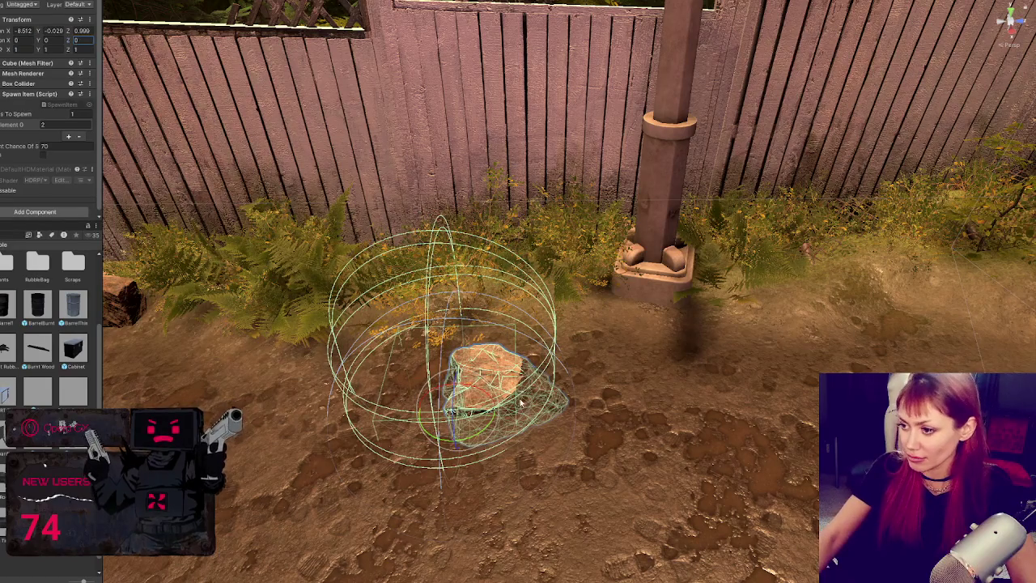
drag(508, 435, 453, 420)
click(615, 346)
click(615, 346)
mouse_move(615, 346)
mouse_down()
mouse_move(622, 317)
mouse_move(587, 292)
mouse_move(896, 258)
mouse_move(591, 268)
mouse_move(566, 254)
mouse_move(578, 254)
mouse_move(477, 279)
mouse_move(566, 267)
mouse_move(581, 232)
mouse_up()
key(f)
mouse_move(534, 283)
mouse_down()
mouse_move(461, 275)
mouse_move(548, 283)
mouse_move(521, 279)
mouse_move(532, 277)
mouse_up()
Slide another spawn item along the fence to sit between the dark rocks
key(f)
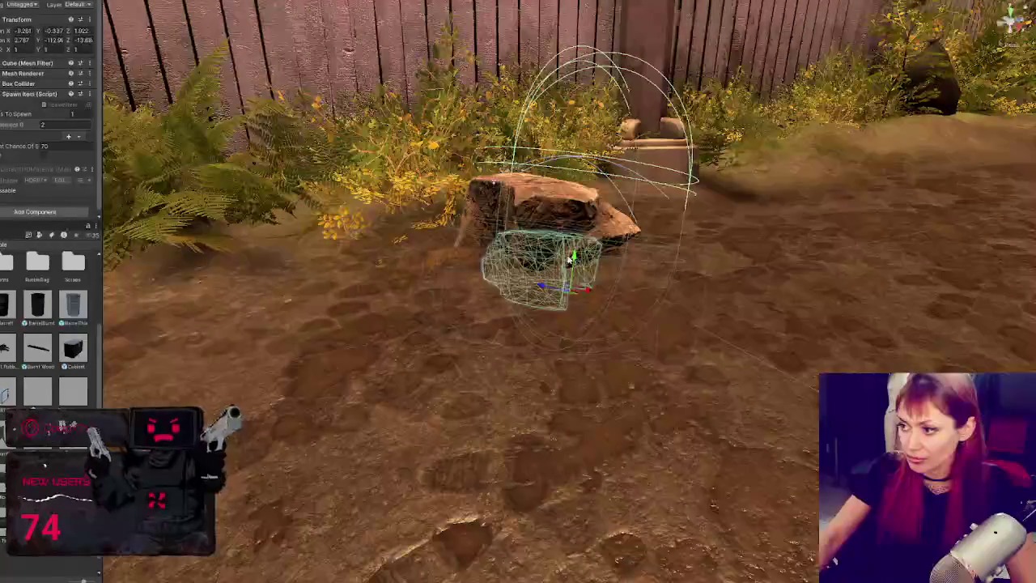
mouse_move(571, 267)
mouse_down()
mouse_move(607, 162)
mouse_move(586, 166)
mouse_move(591, 154)
mouse_up()
key(f)
key(f)
mouse_move(593, 231)
mouse_down()
mouse_move(801, 194)
mouse_move(890, 203)
mouse_up()
key(f)
drag(417, 279, 738, 286)
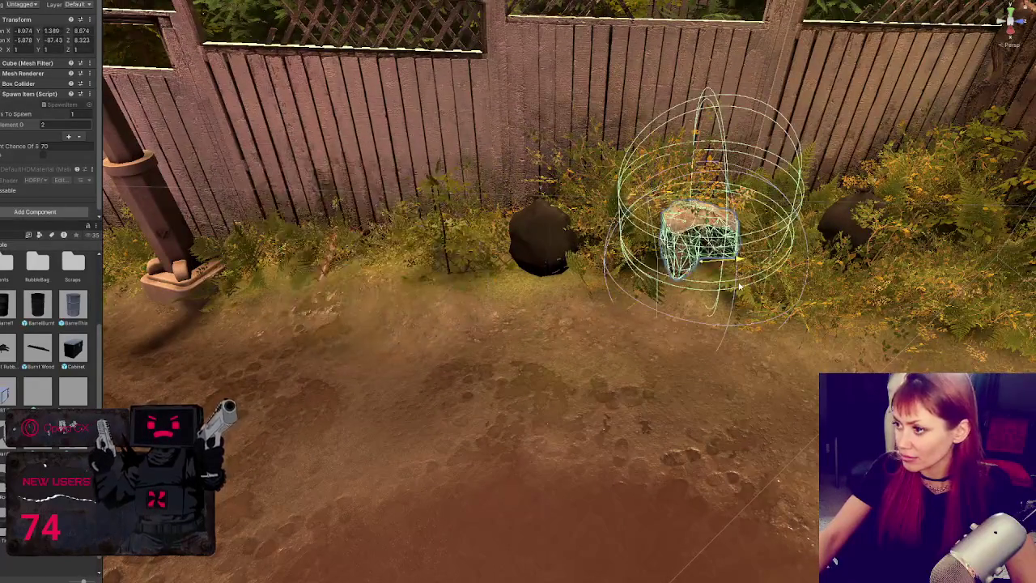
drag(700, 239, 700, 253)
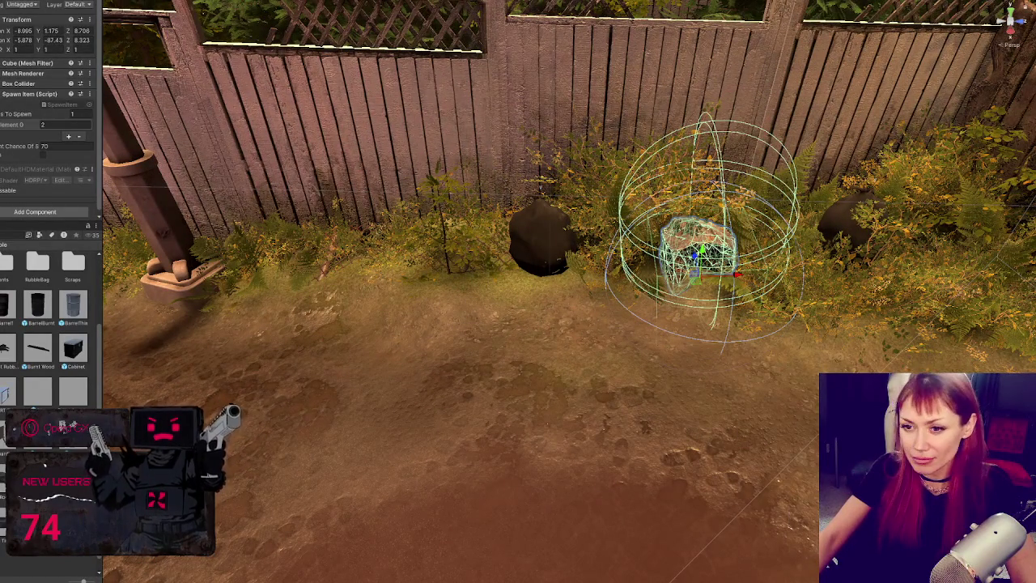
key(f)
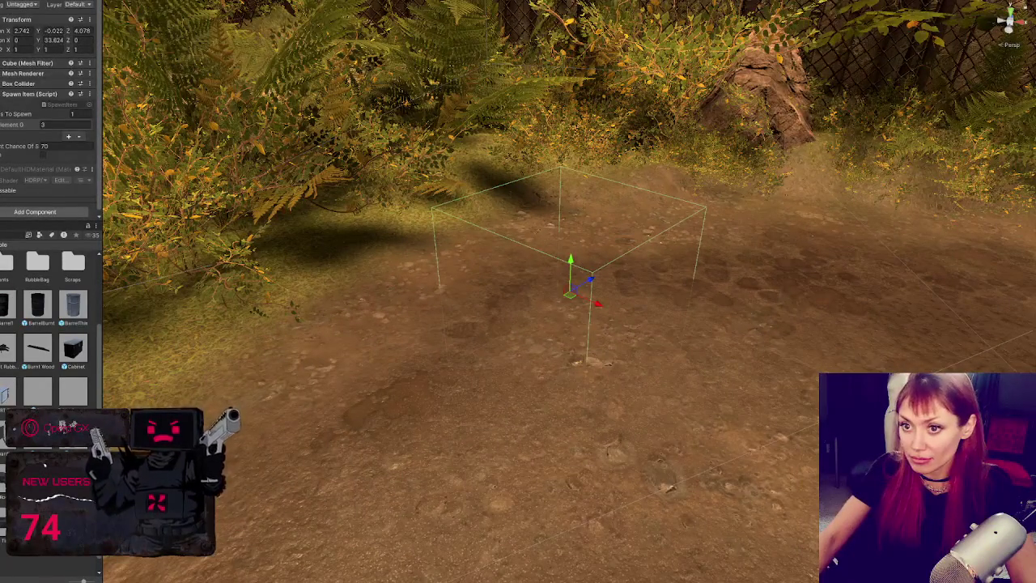
Select the wooden pallet and raise it slightly off the ground
key(ctrl+z)
key(ctrl+z)
key(ctrl+z)
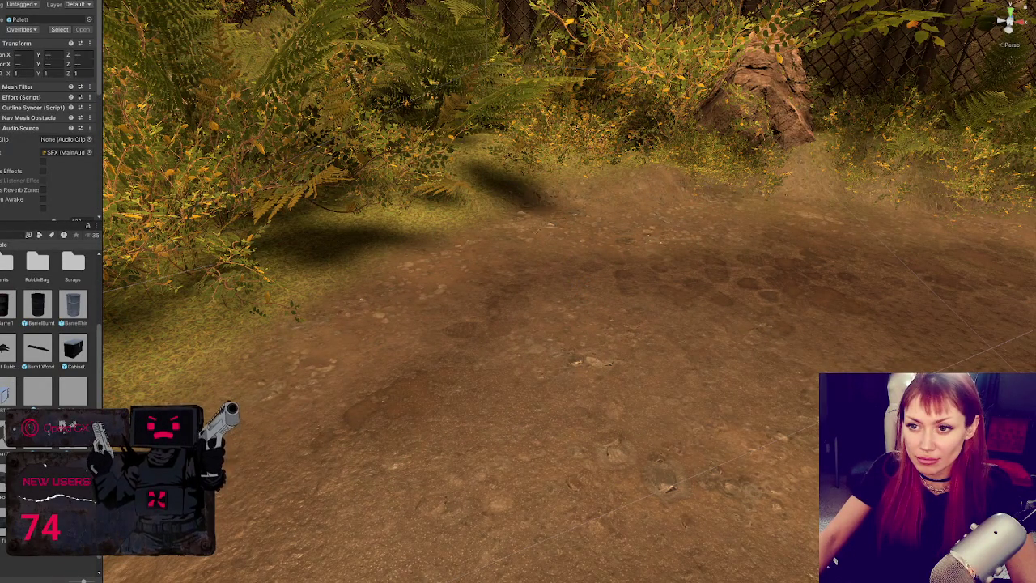
key(ctrl+z)
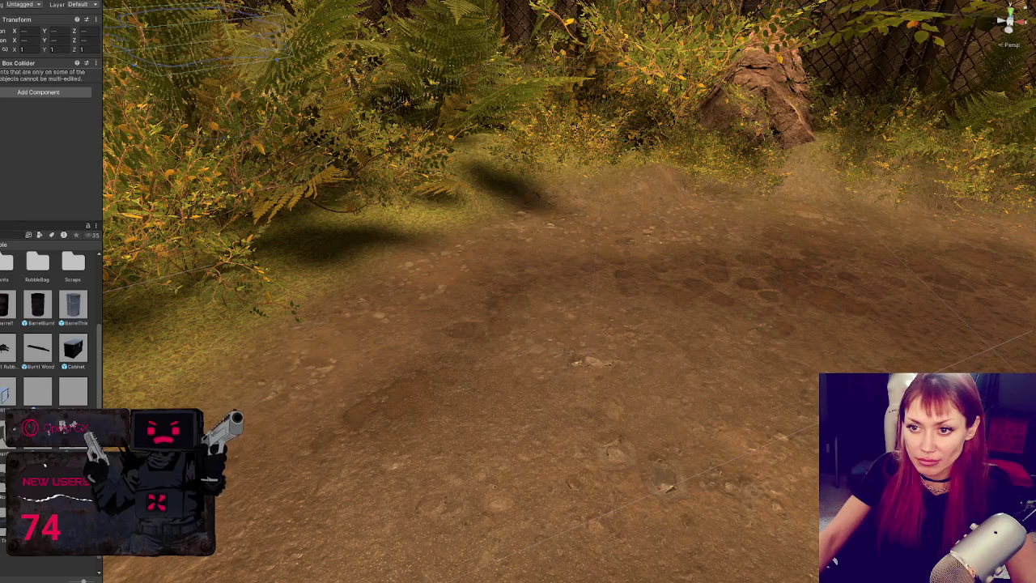
key(ctrl+z)
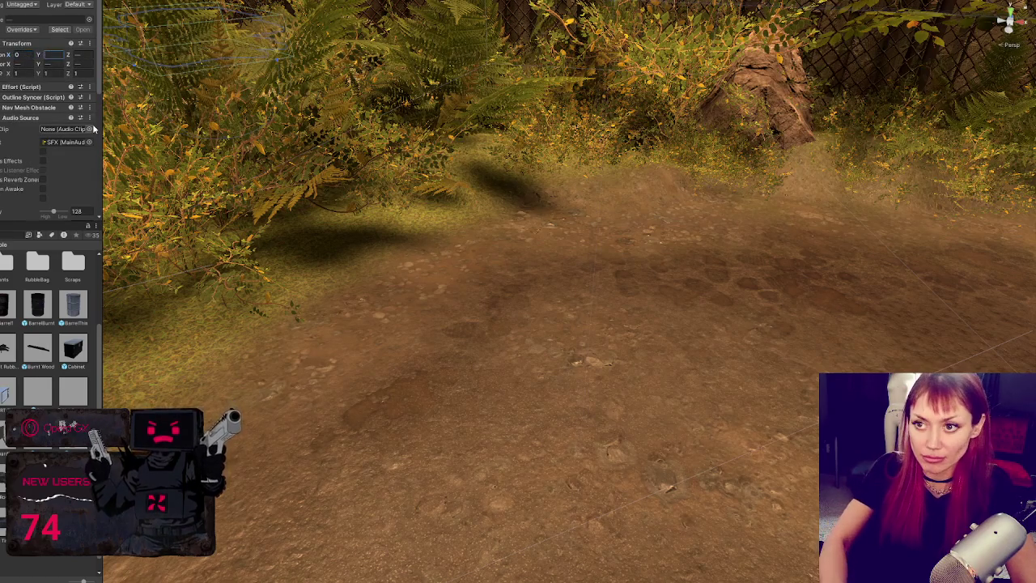
key(ctrl+z)
key(ctrl+z)
key(ctrl+z)
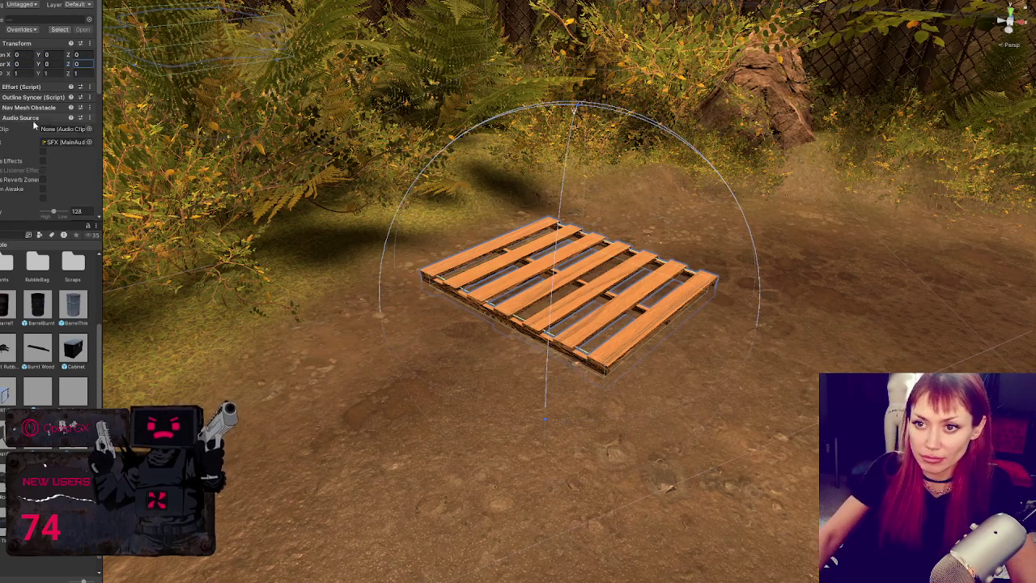
key(ctrl+z)
drag(573, 267, 579, 260)
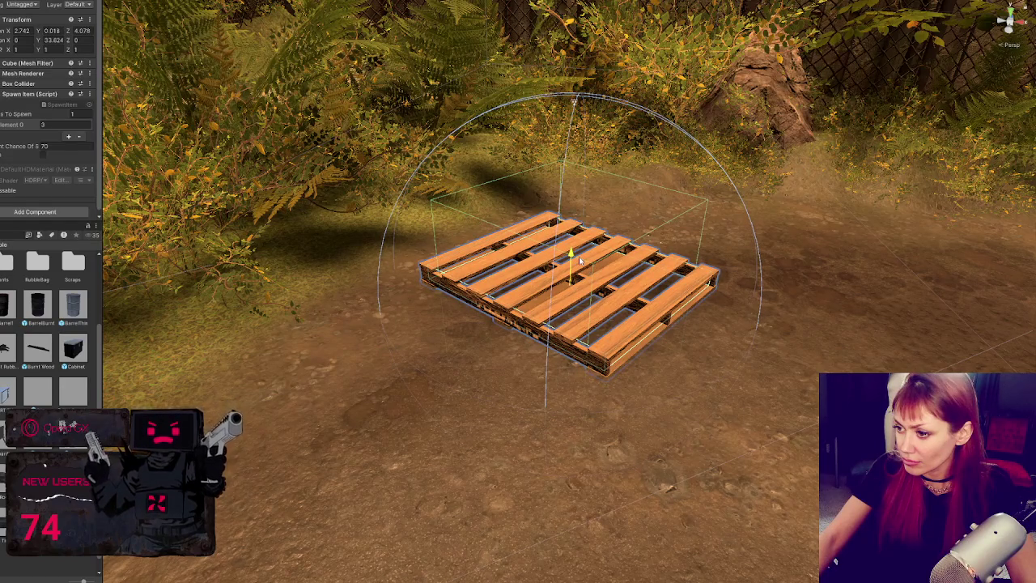
Lift the next three pallet spawn points so their pallets clear the ground
key(ctrl+z)
key(f)
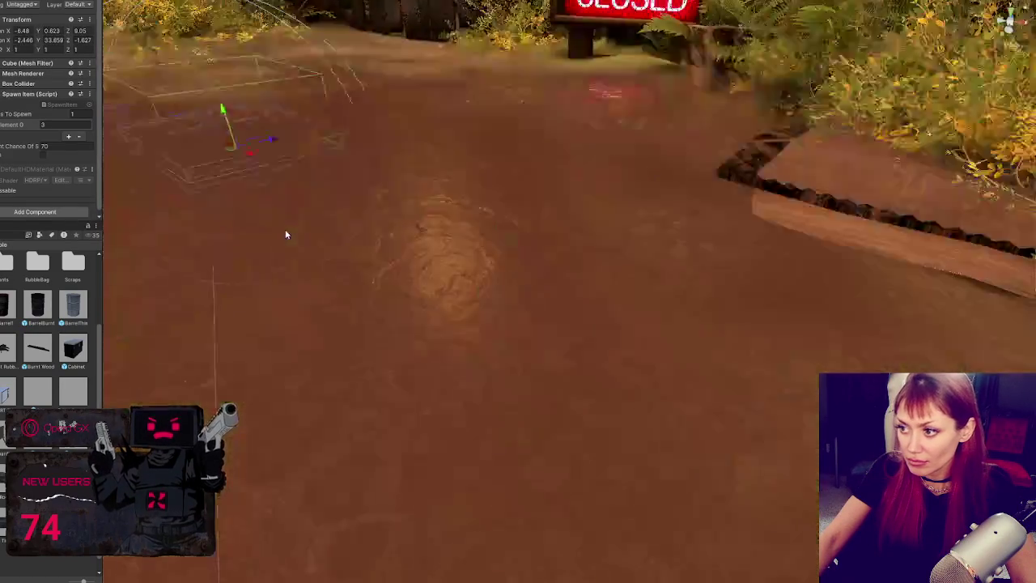
drag(571, 263, 618, 197)
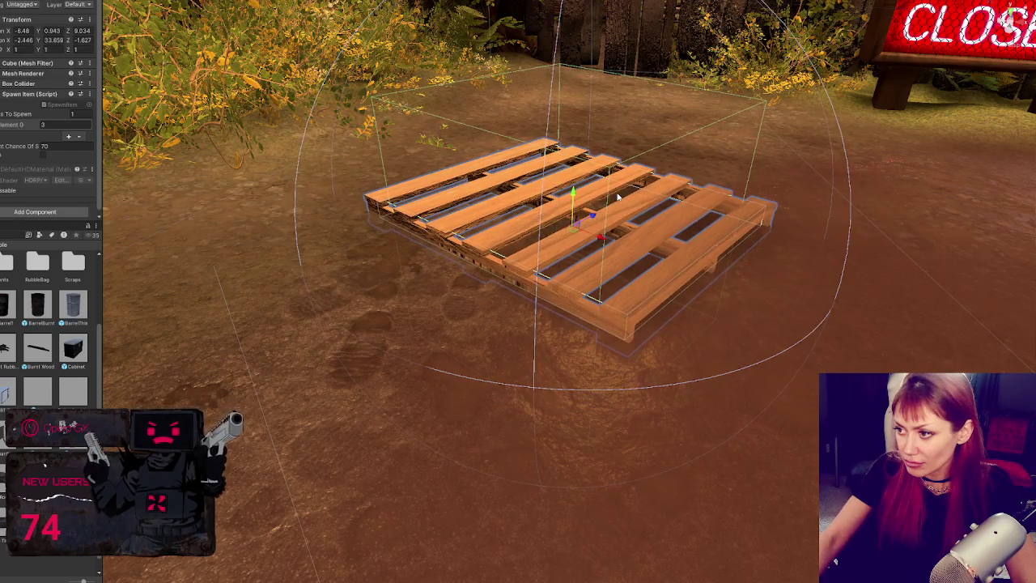
scroll(603, 220, down, 10)
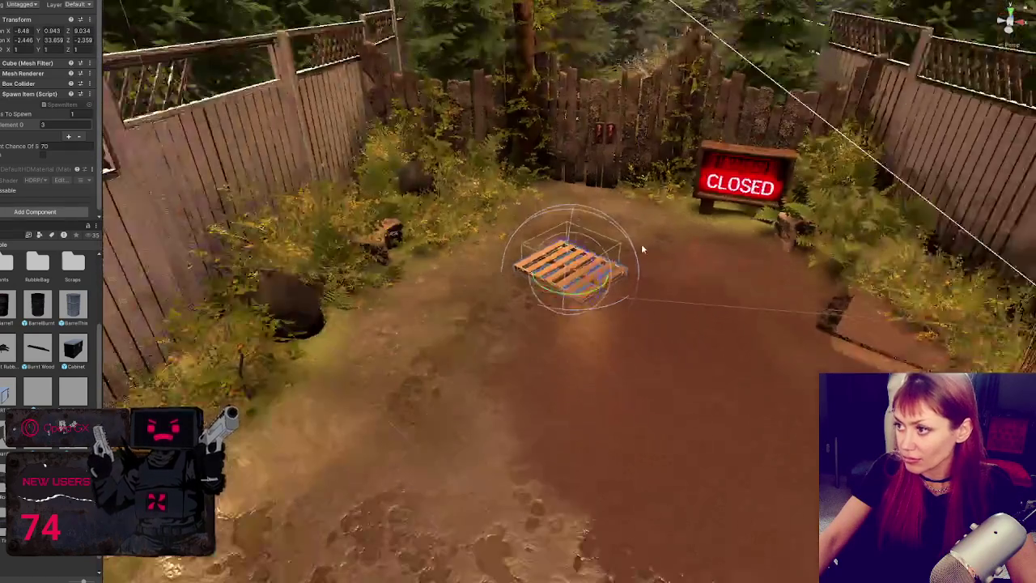
key(f)
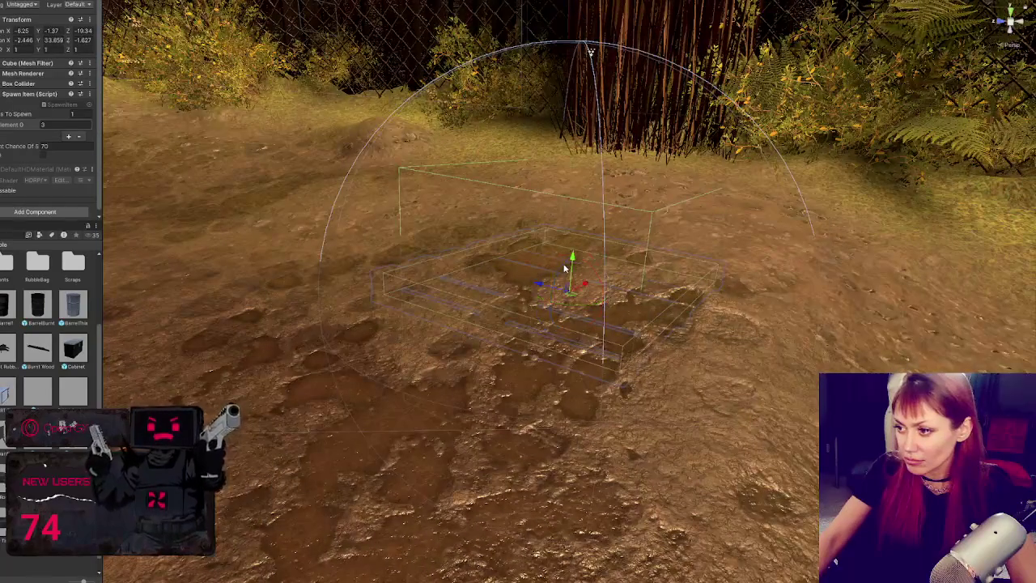
mouse_move(575, 255)
mouse_down()
mouse_move(580, 192)
mouse_move(556, 230)
mouse_move(578, 183)
mouse_move(594, 196)
mouse_move(577, 185)
mouse_move(577, 194)
mouse_up()
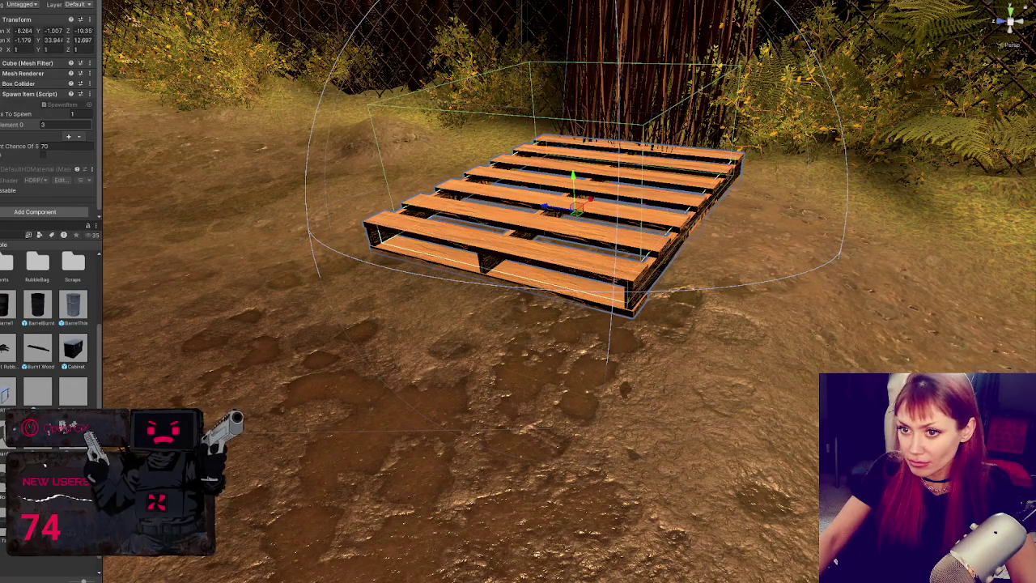
key(f)
mouse_move(592, 258)
mouse_down()
mouse_move(589, 212)
mouse_move(599, 289)
mouse_up()
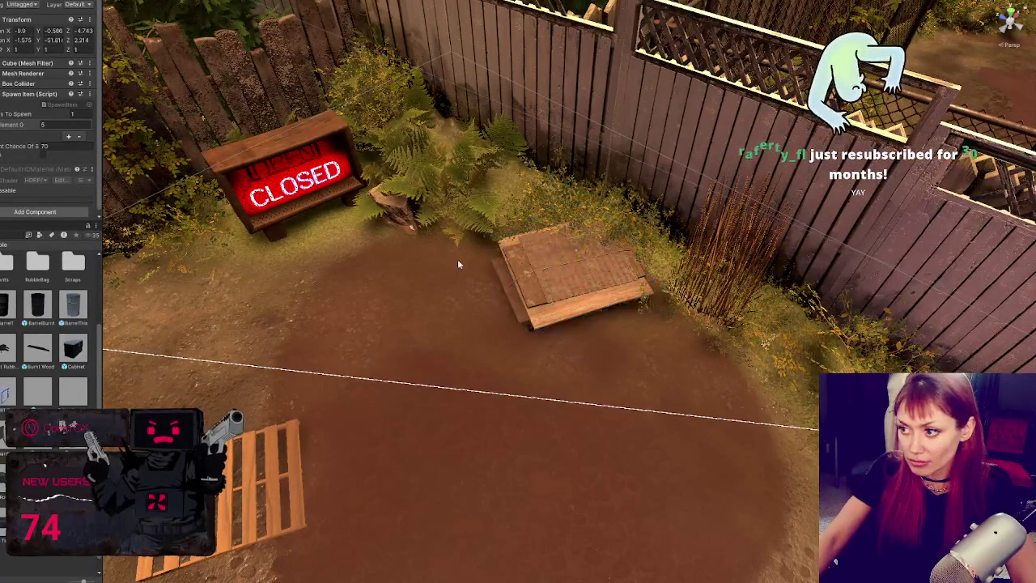
Lift the pallet spawner out of the ground and slide it left along the fence
key(f)
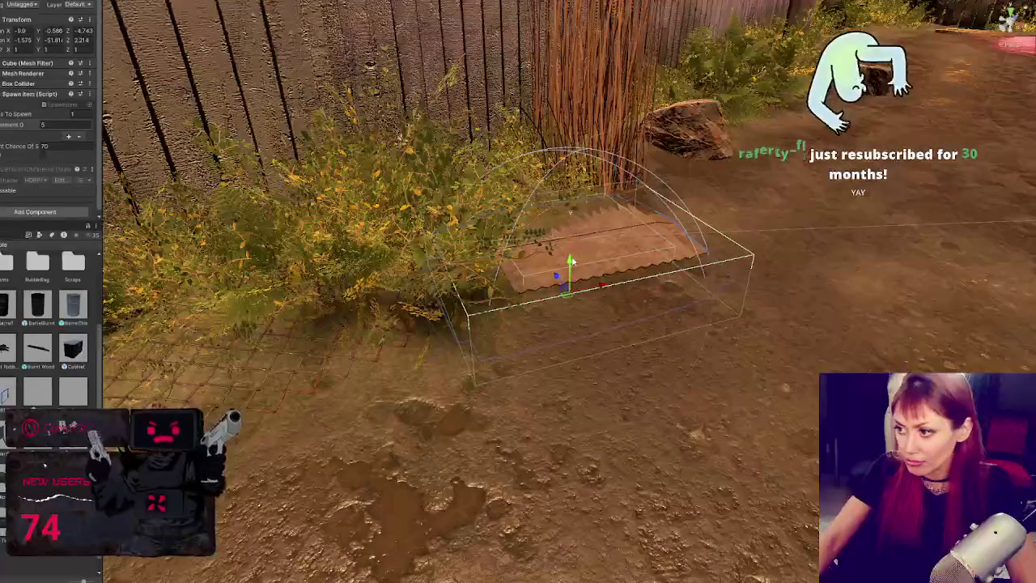
mouse_move(571, 261)
mouse_down()
mouse_move(580, 215)
mouse_move(555, 232)
mouse_up()
key(e)
mouse_move(596, 260)
mouse_down()
mouse_move(516, 231)
mouse_move(534, 292)
mouse_up()
key(e)
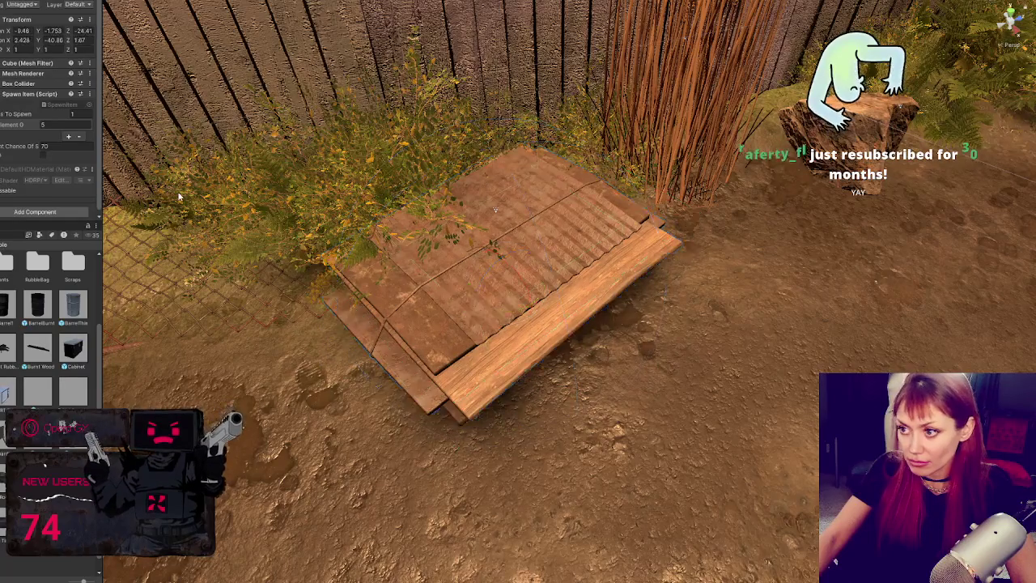
key(f)
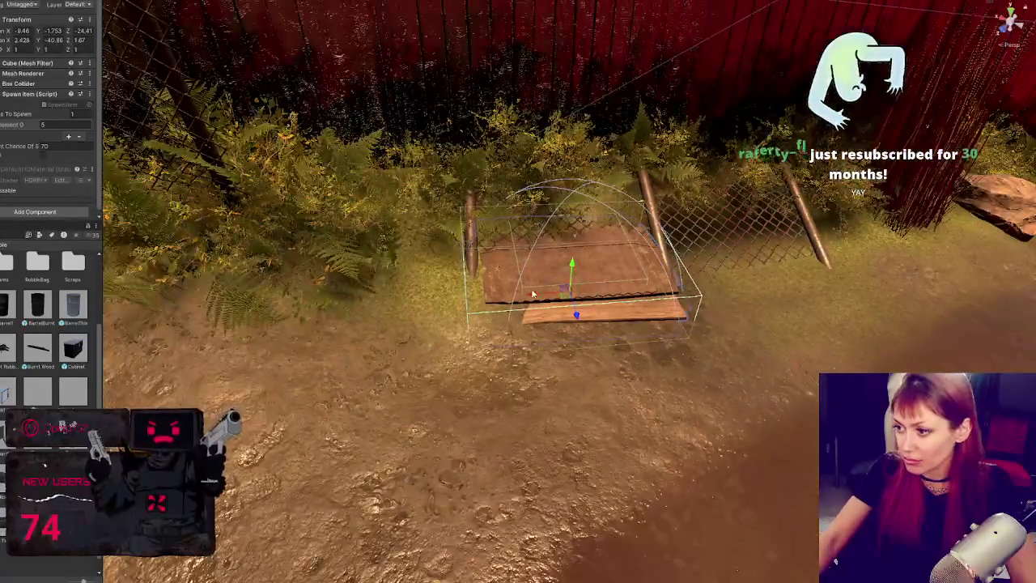
drag(559, 283, 292, 310)
mouse_move(380, 308)
mouse_down()
mouse_move(378, 248)
mouse_move(377, 354)
mouse_move(389, 332)
mouse_move(212, 340)
mouse_up()
Slide the cardboard crate left along the fence
key(w)
scroll(437, 307, down, 3)
key(f)
drag(616, 356, 531, 373)
Place the No Parking sign beside the pallet, turned to face the yard
click(558, 265)
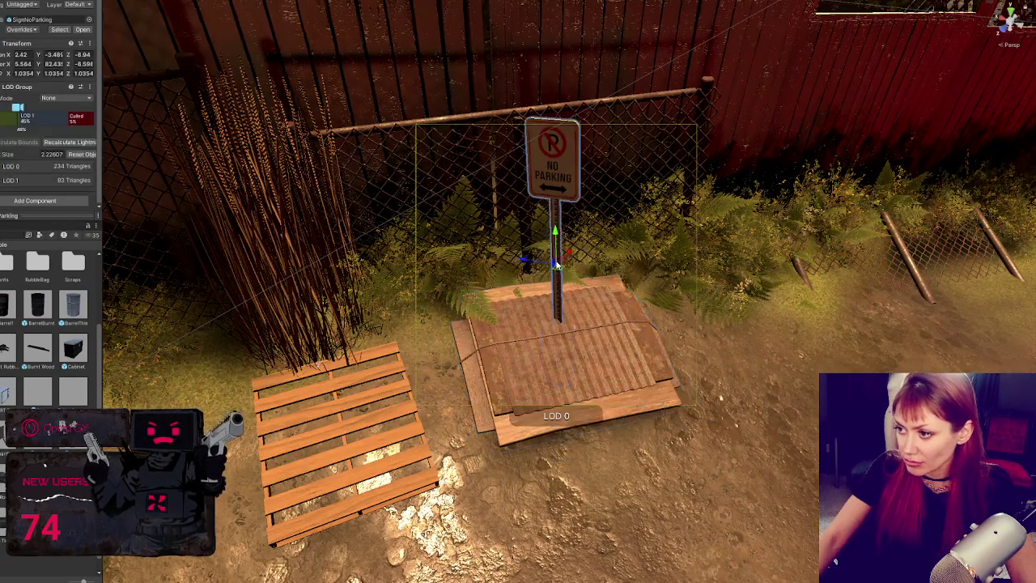
key(f)
drag(527, 272, 465, 278)
mouse_move(513, 254)
mouse_down()
mouse_move(368, 372)
mouse_move(285, 334)
mouse_move(291, 323)
mouse_up()
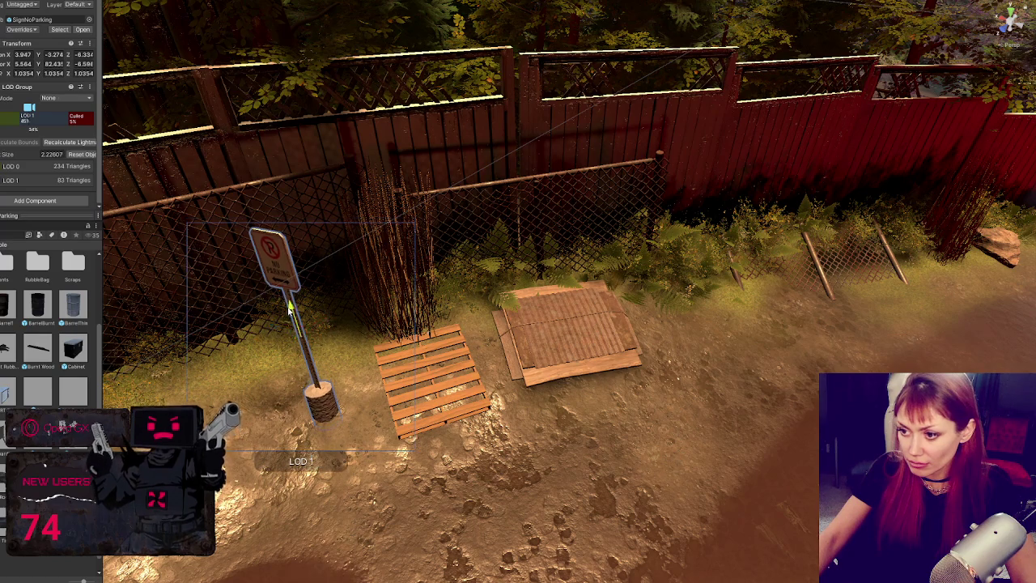
drag(318, 365, 357, 320)
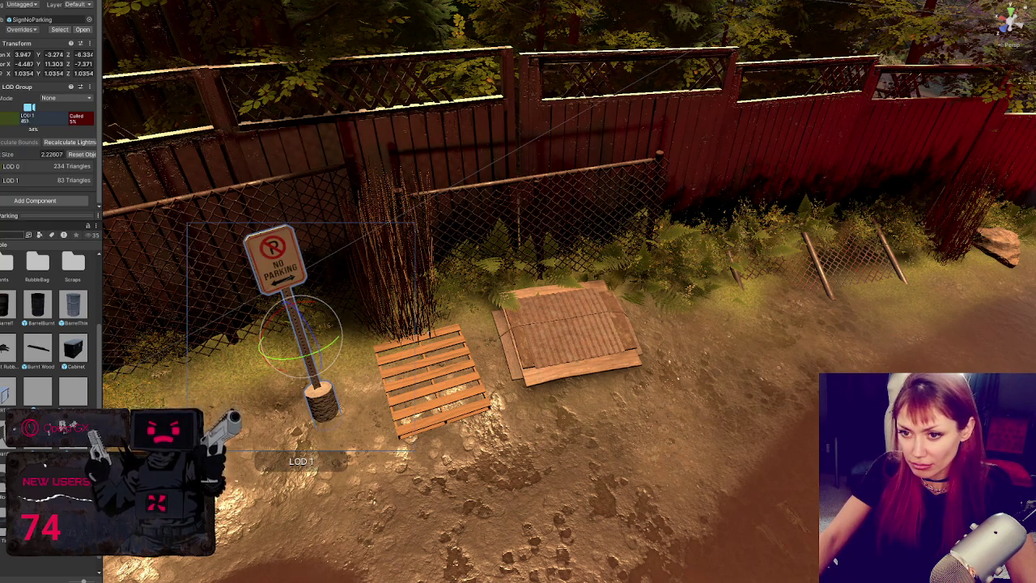
Raise the plank stack spawner out of the ground onto the dirt by the fence
click(538, 307)
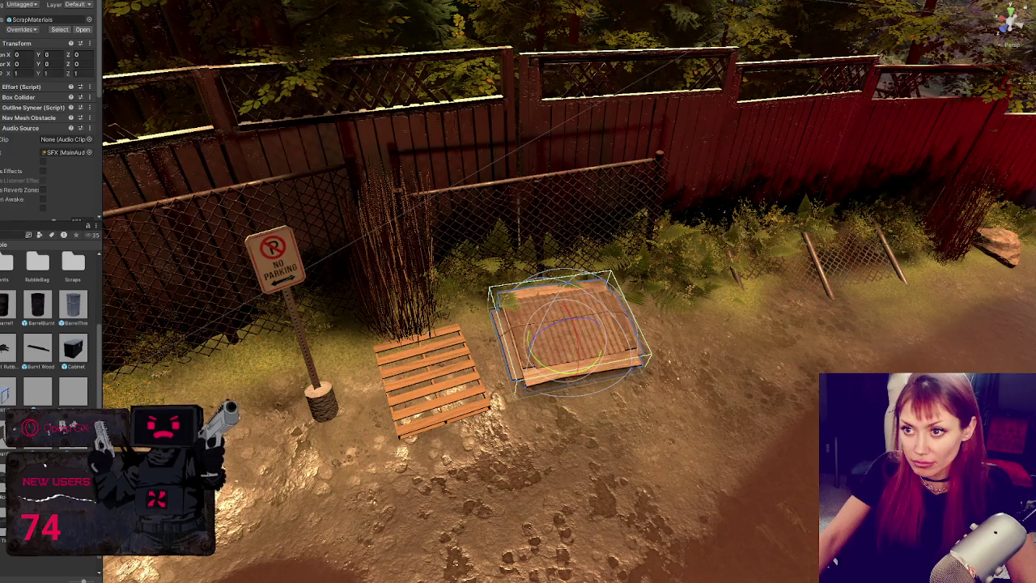
click(447, 305)
key(f)
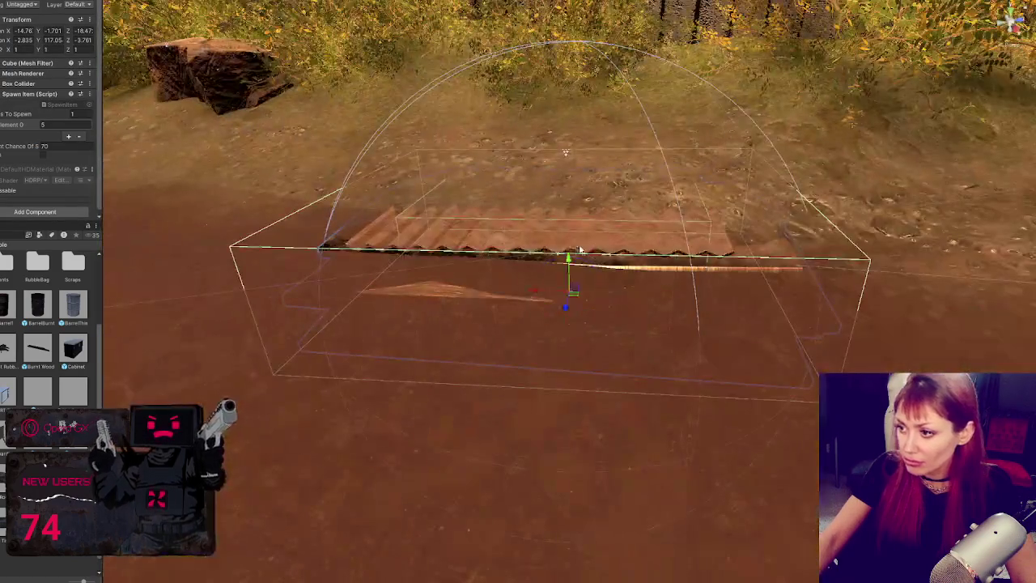
mouse_move(579, 251)
mouse_down()
mouse_move(565, 180)
mouse_move(495, 174)
mouse_up()
key(w)
scroll(494, 174, down, 15)
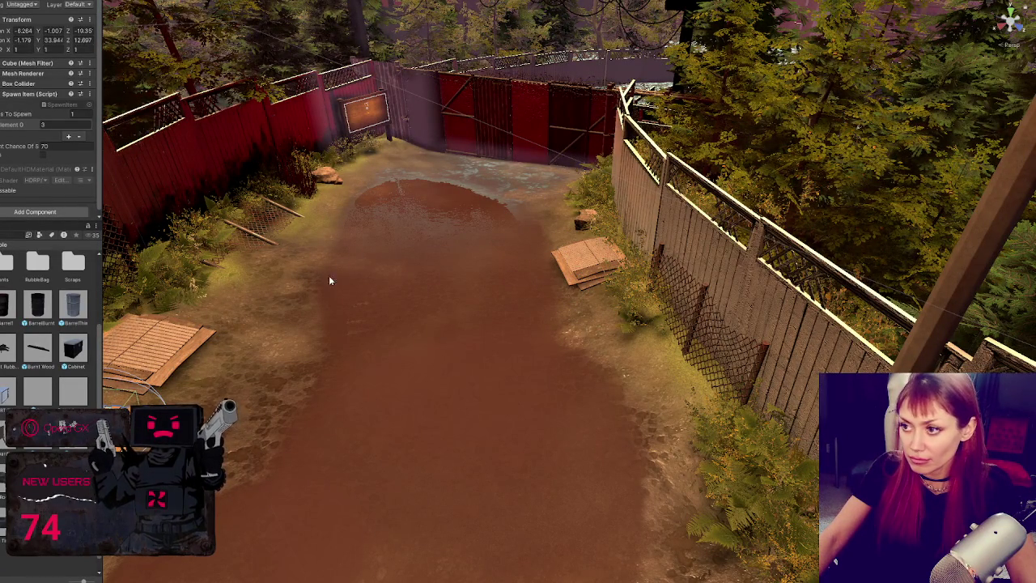
Raise the pallet spawner beside the right fence with the Move gizmo
click(211, 347)
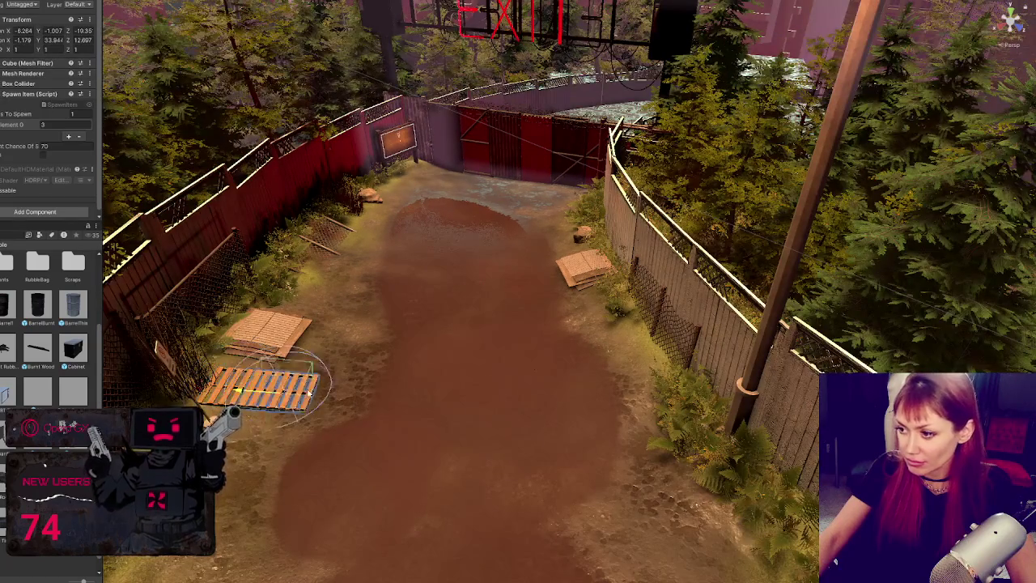
click(662, 347)
mouse_move(665, 344)
mouse_down()
mouse_move(614, 343)
mouse_move(628, 356)
mouse_up()
key(e)
key(y)
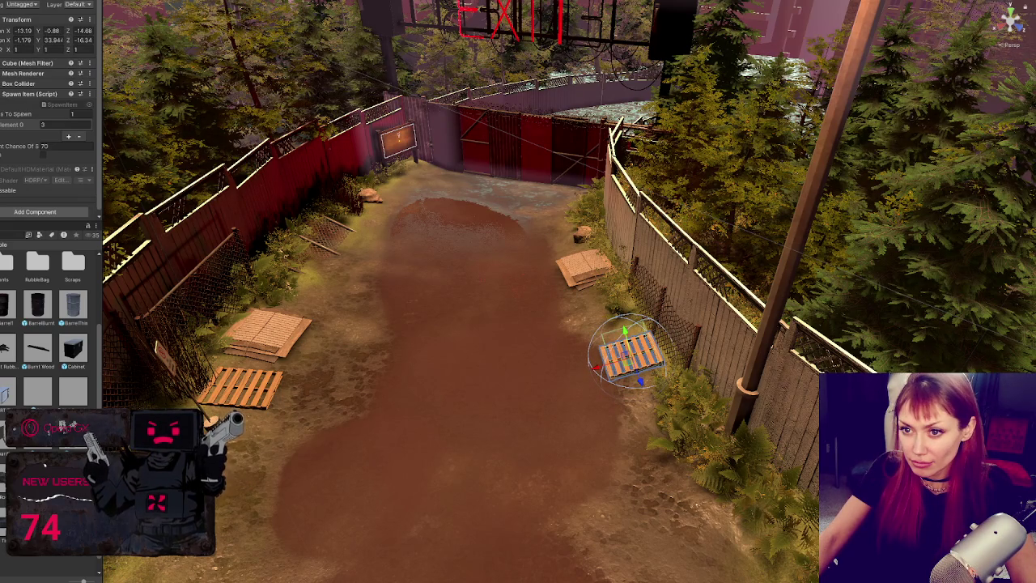
From an overhead view, move another pallet into the pen's back-left corner
mouse_move(485, 335)
mouse_down()
mouse_move(666, 418)
mouse_move(462, 389)
mouse_move(409, 334)
mouse_move(696, 312)
mouse_move(732, 320)
mouse_move(712, 242)
mouse_up()
mouse_move(627, 254)
mouse_down()
mouse_move(680, 220)
mouse_move(552, 310)
mouse_up()
drag(624, 276, 715, 206)
mouse_move(717, 254)
mouse_down()
mouse_move(666, 155)
mouse_move(657, 187)
mouse_up()
click(634, 181)
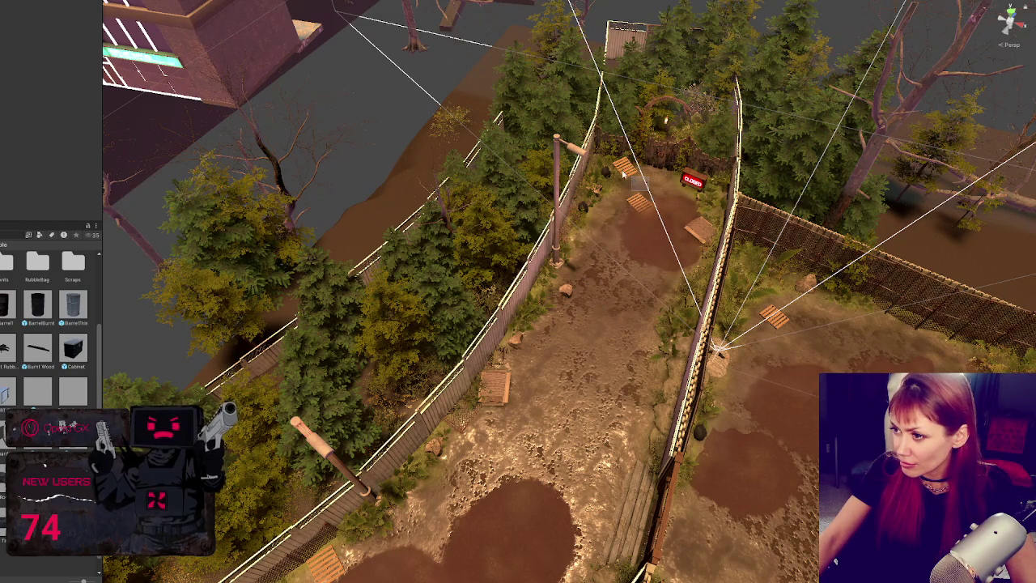
Frame the corner pallet and tilt it down to lean against the bushes
click(624, 170)
click(639, 201)
key(f)
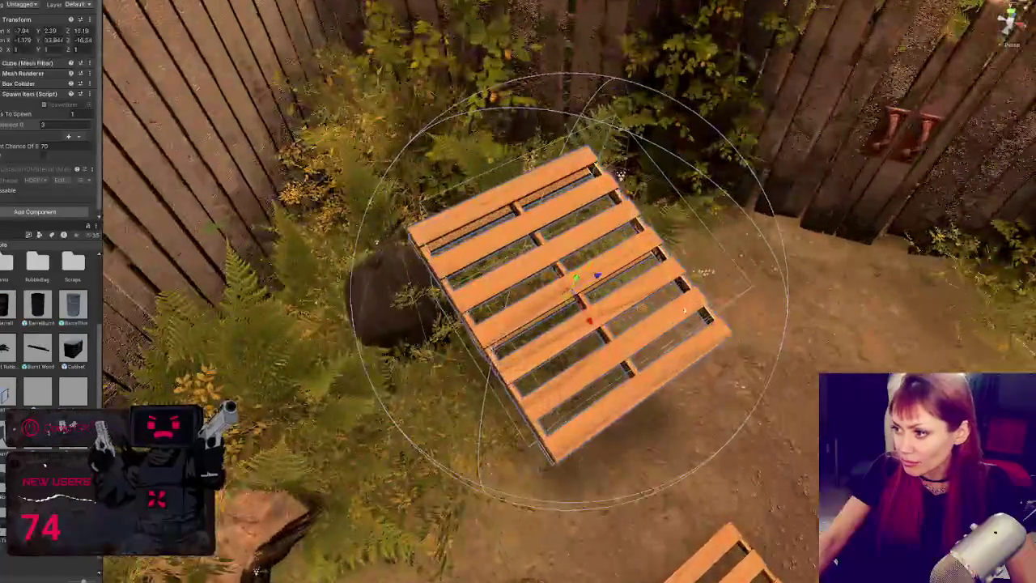
mouse_move(529, 209)
mouse_down()
mouse_move(521, 275)
mouse_move(589, 249)
mouse_move(675, 412)
mouse_move(683, 453)
mouse_move(678, 445)
mouse_move(732, 437)
mouse_move(699, 439)
mouse_up()
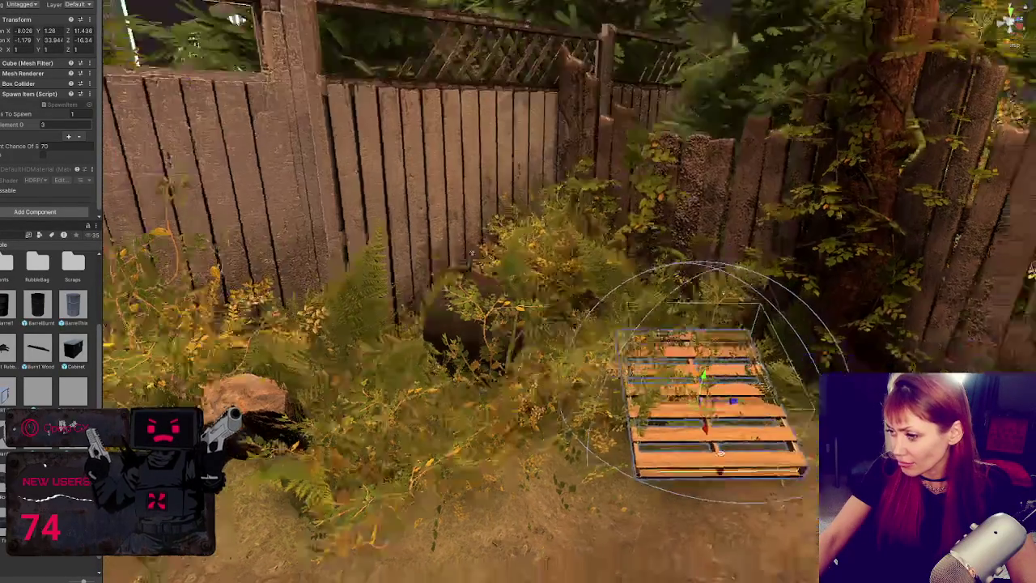
mouse_move(660, 312)
mouse_down()
mouse_move(671, 344)
mouse_move(656, 337)
mouse_move(647, 346)
mouse_up()
click(353, 309)
scroll(353, 309, down, 5)
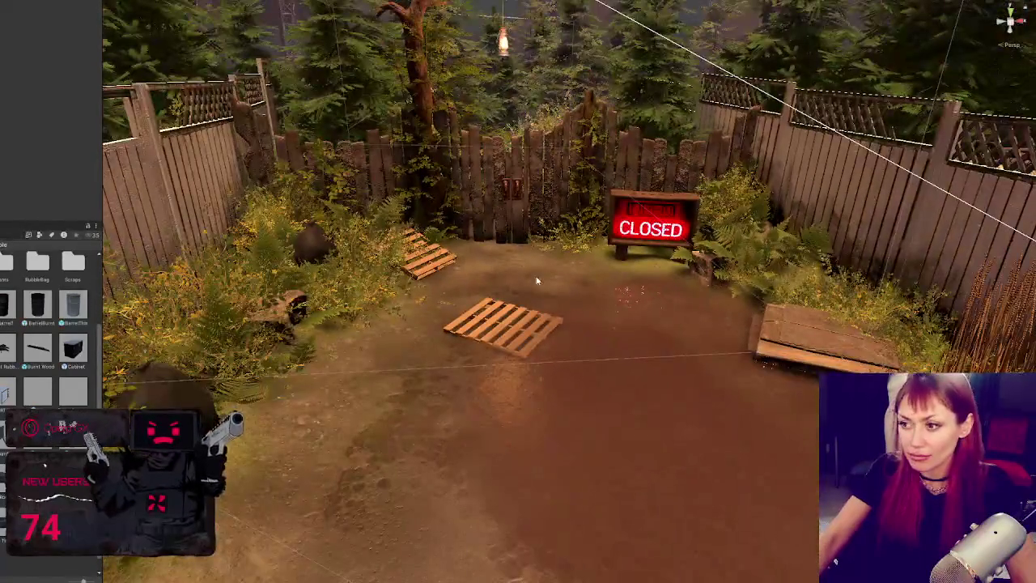
click(547, 321)
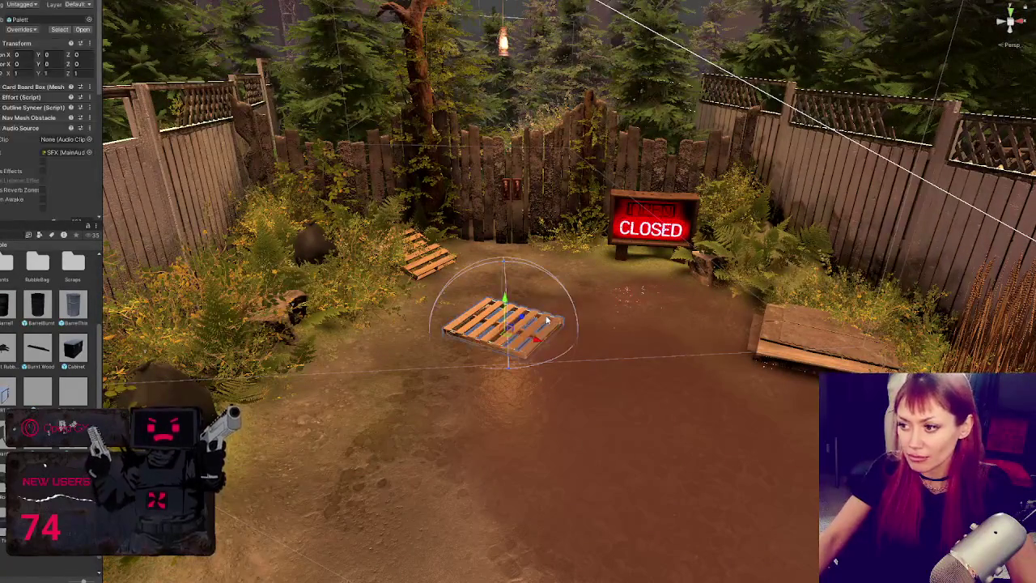
Drag the front pallet left across the yard onto open dirt
click(534, 324)
mouse_move(525, 318)
mouse_down()
mouse_move(385, 340)
mouse_move(380, 366)
mouse_move(409, 362)
mouse_up()
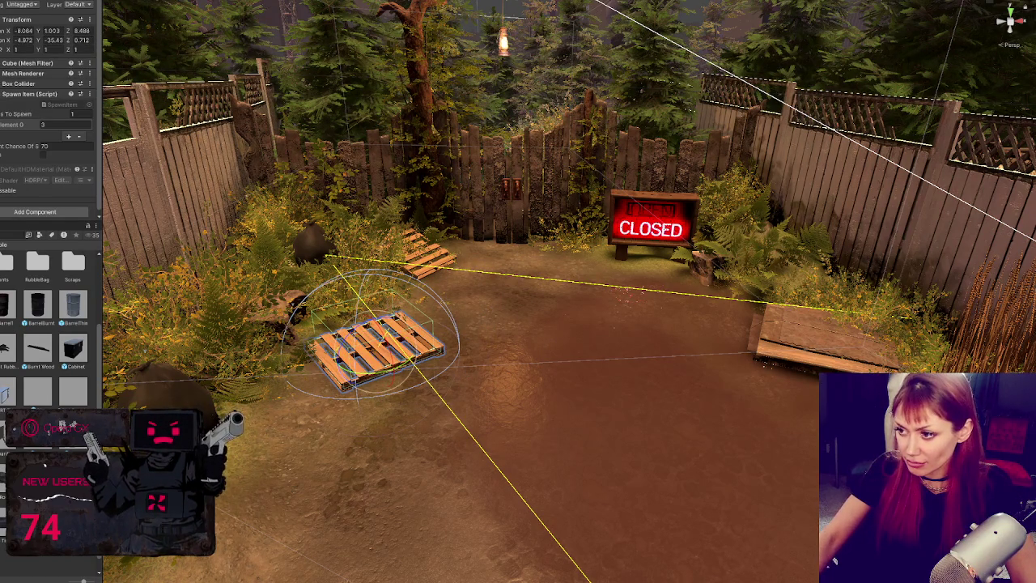
click(409, 366)
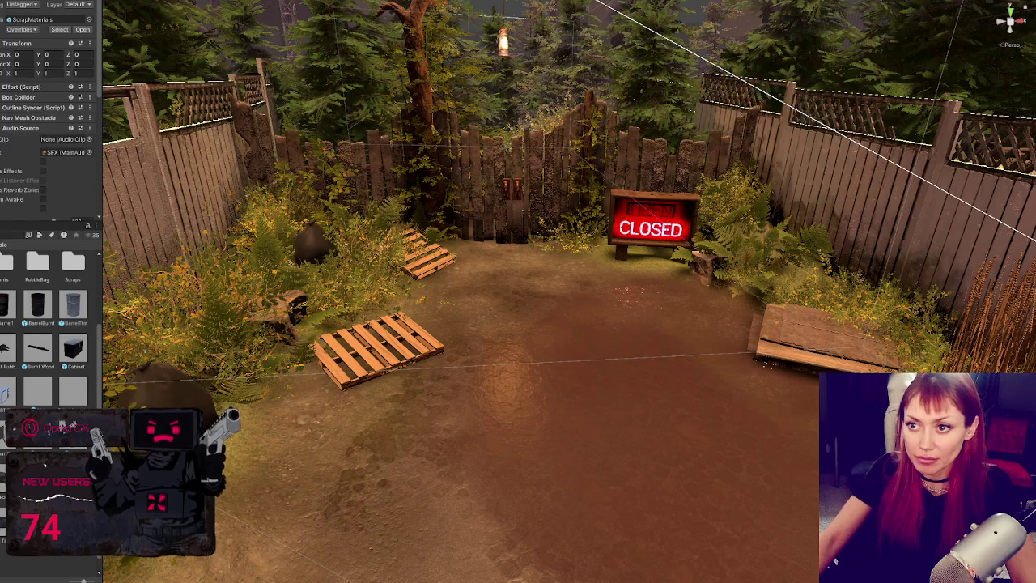
Multi-select the wooden plank, back and front pallets, and the left and lower-left bushes
click(817, 335)
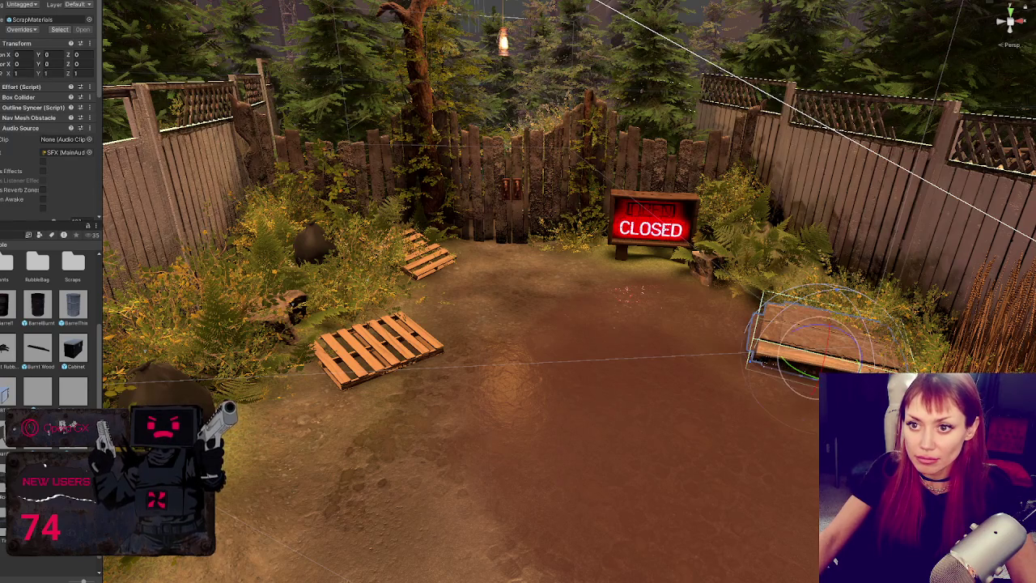
shift+click(412, 251)
key(q)
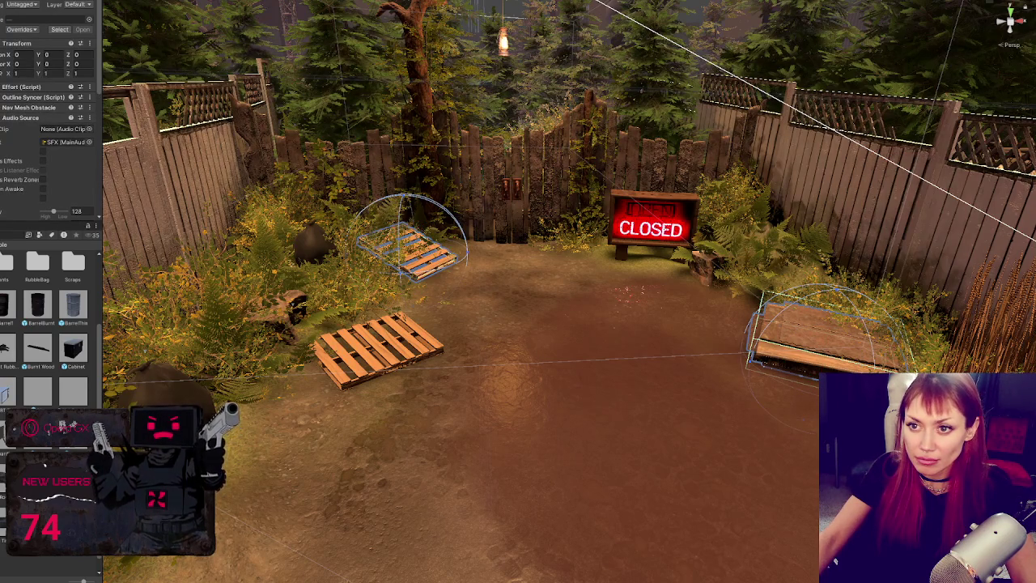
shift+click(376, 348)
shift+click(263, 315)
shift+click(712, 267)
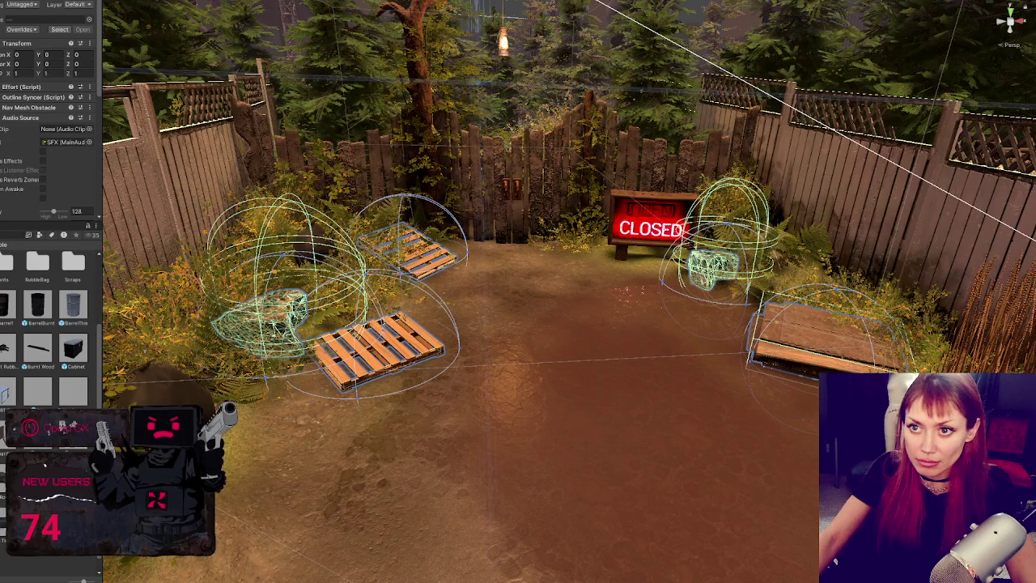
shift+click(166, 380)
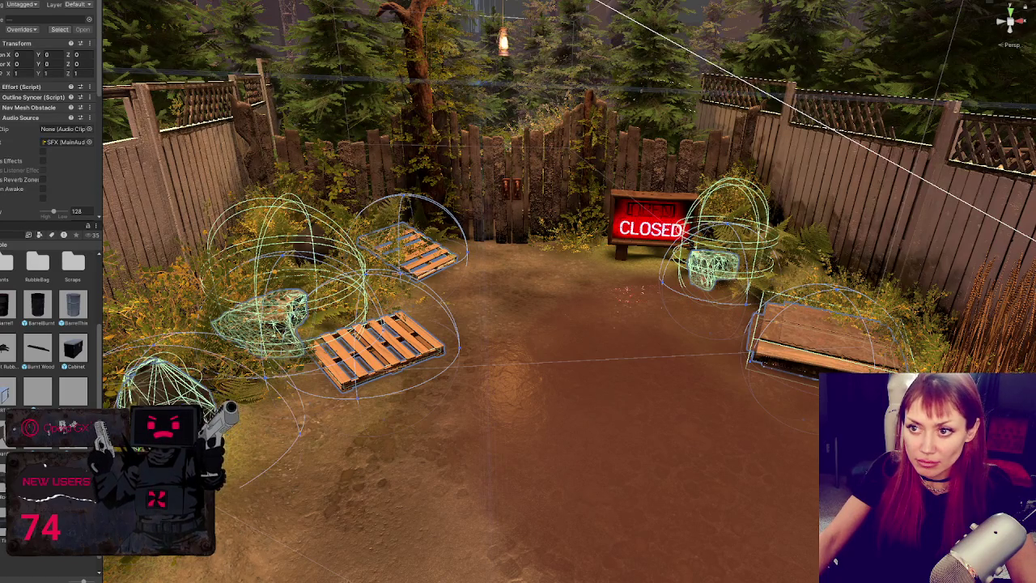